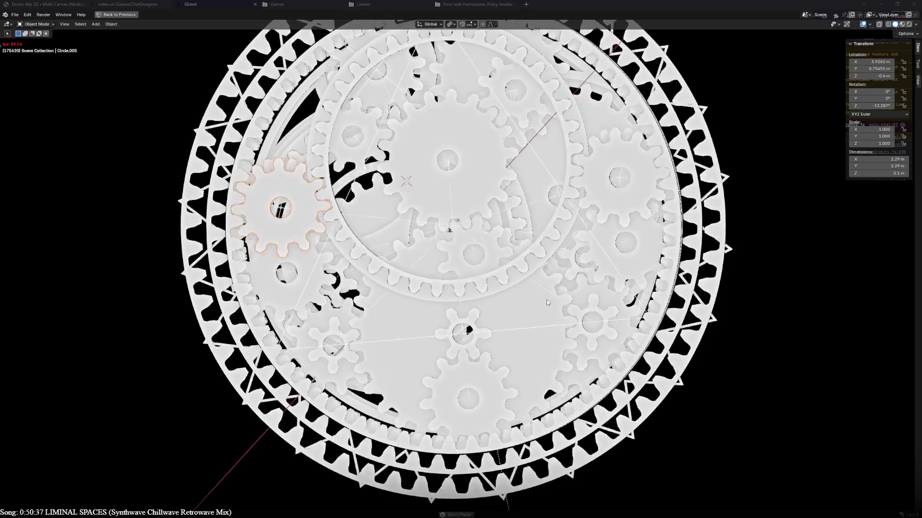
# Orbit around the gear assembly and bring it back near face-on
pyautogui.moveTo(504, 273)
pyautogui.mouseDown(button='middle')
pyautogui.moveTo(407, 268)
pyautogui.moveTo(407, 159)
pyautogui.mouseUp(button='middle')
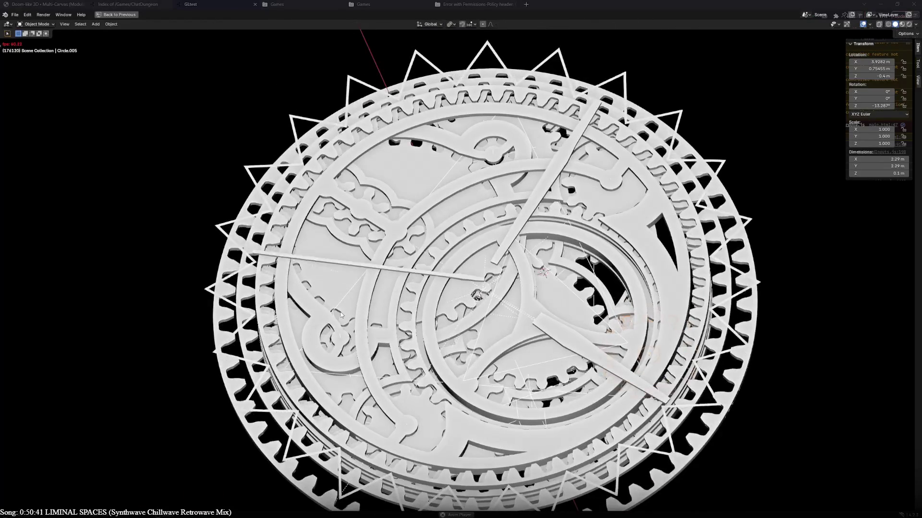
pyautogui.moveTo(504, 274)
pyautogui.mouseDown(button='middle')
pyautogui.moveTo(660, 180)
pyautogui.moveTo(649, 77)
pyautogui.mouseUp(button='middle')
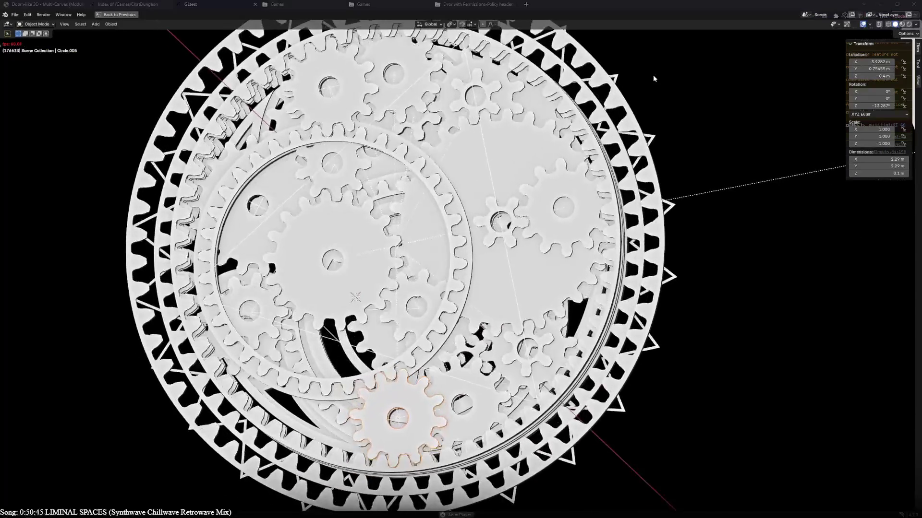
pyautogui.moveTo(518, 295)
pyautogui.mouseDown(button='middle')
pyautogui.moveTo(519, 236)
pyautogui.moveTo(516, 298)
pyautogui.mouseUp(button='middle')
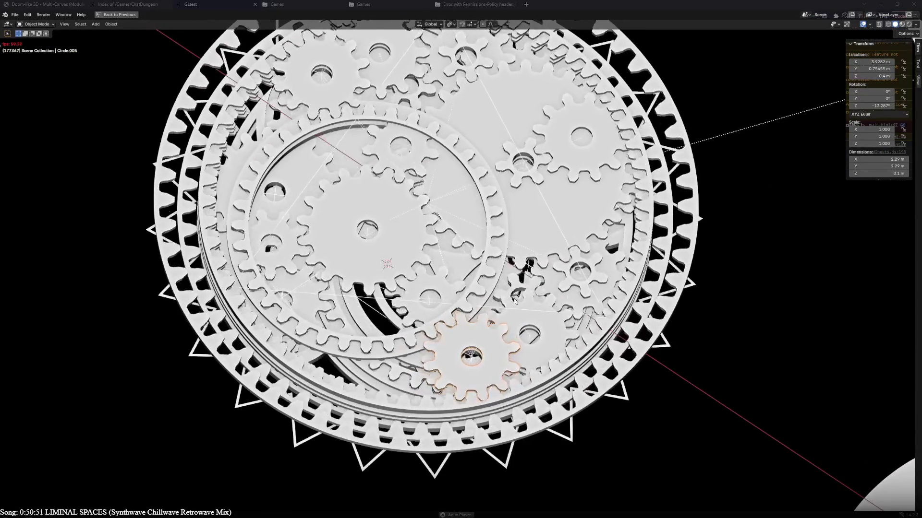
pyautogui.moveTo(514, 301); pyautogui.dragTo(507, 321, button='middle')
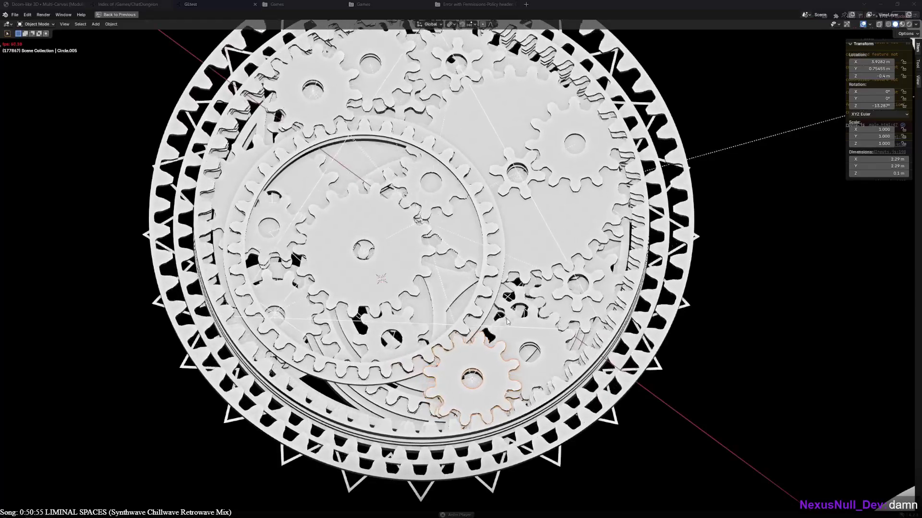
pyautogui.moveTo(507, 321); pyautogui.dragTo(502, 311, button='middle')
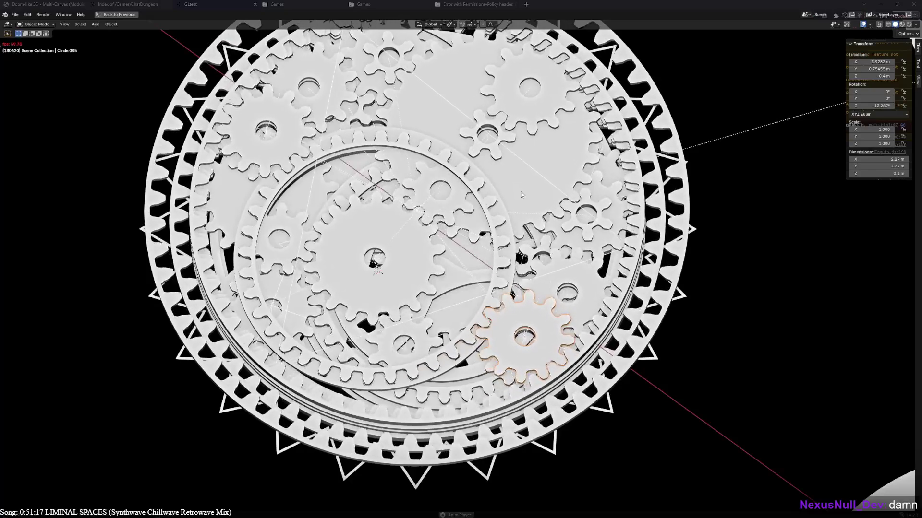
# Select Circle.006, the ring gear, Circle.007, two small left gears and GearMesh.002 to compare rotation values
pyautogui.click(369, 246)
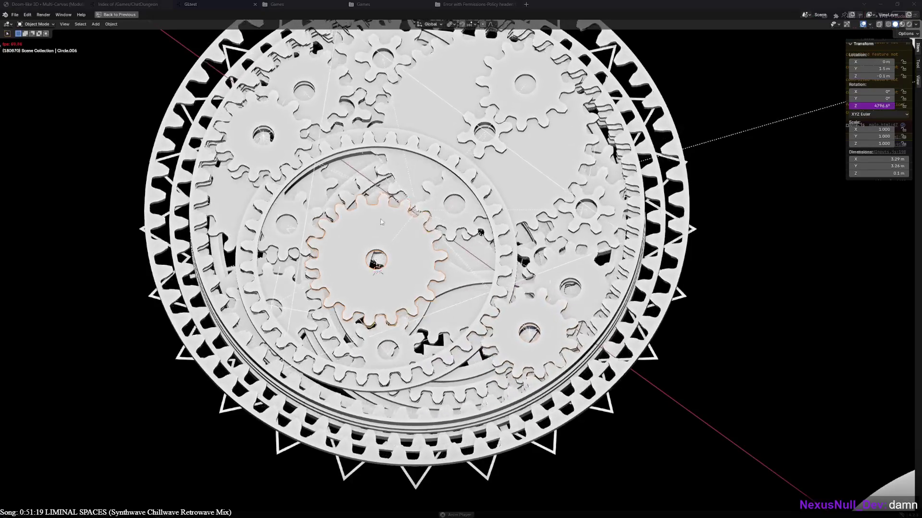
pyautogui.click(419, 157)
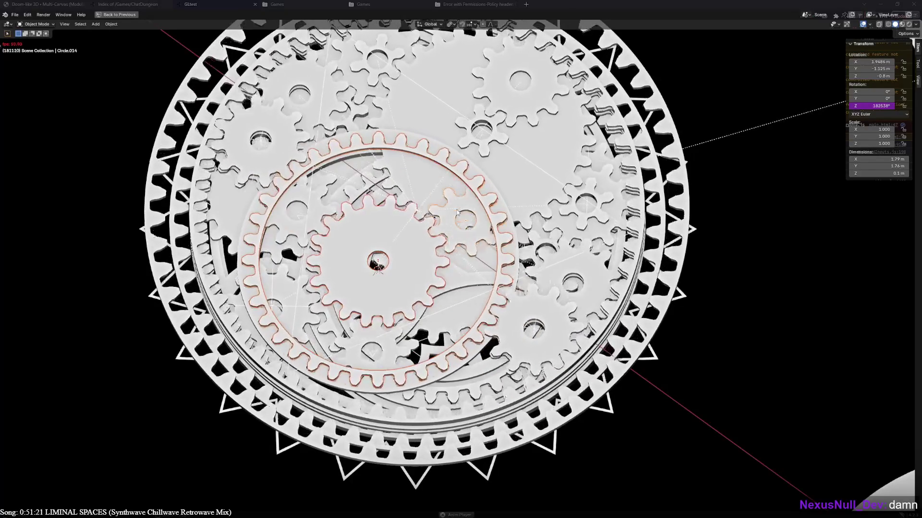
pyautogui.keyDown('shift'); pyautogui.click(311, 225); pyautogui.keyUp('shift')
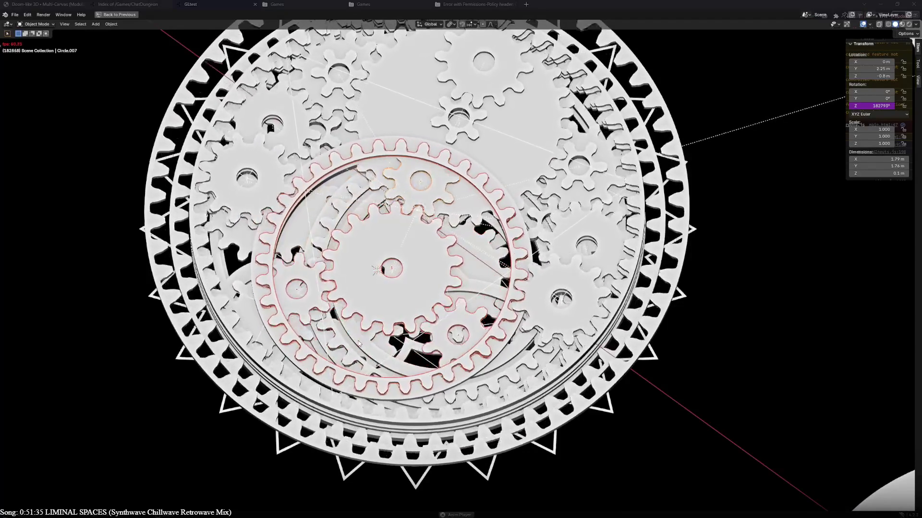
pyautogui.click(295, 281)
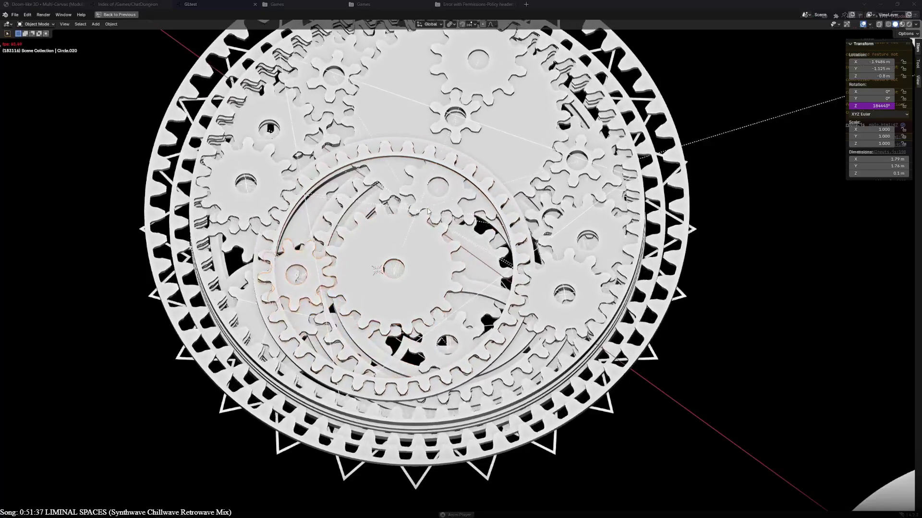
pyautogui.click(313, 299)
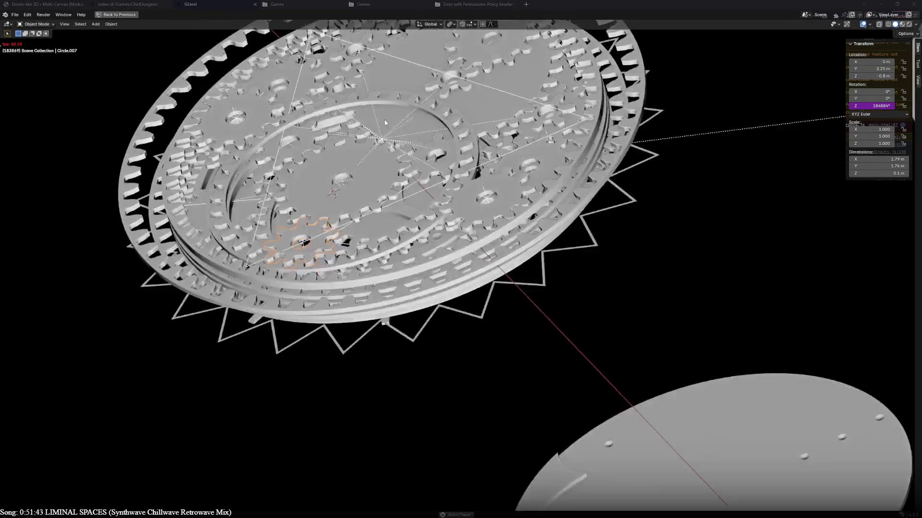
pyautogui.click(476, 210)
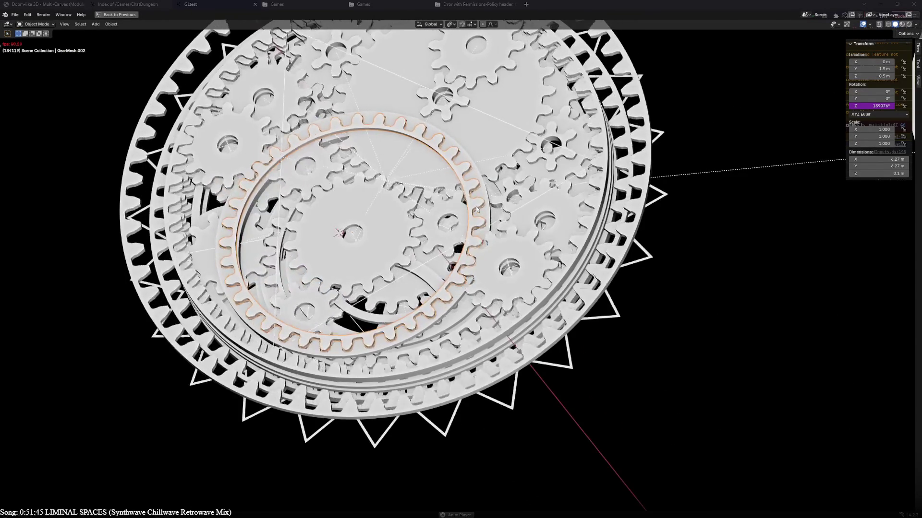
# Compare the centre gear and GearMesh.038 from a low angle, then reselect the centre gear top-down
pyautogui.moveTo(476, 208); pyautogui.dragTo(353, 168, button='middle')
pyautogui.click(353, 168)
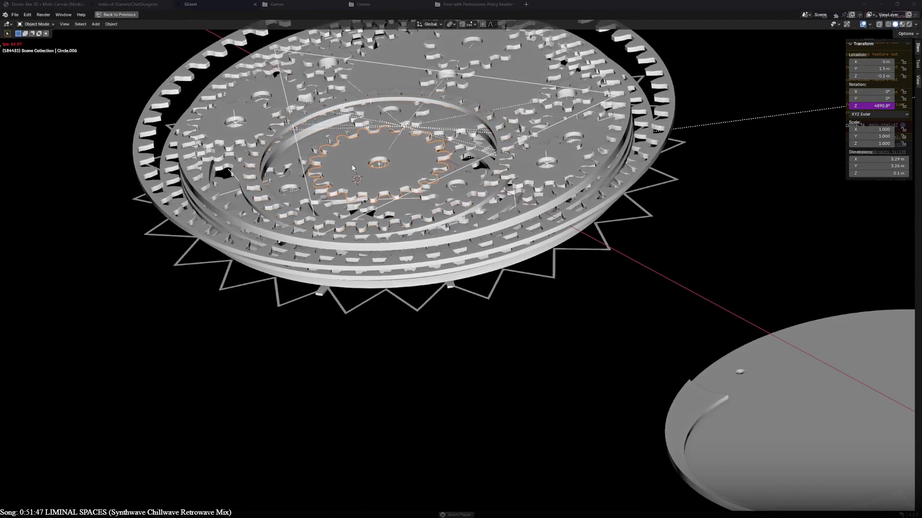
pyautogui.click(365, 121)
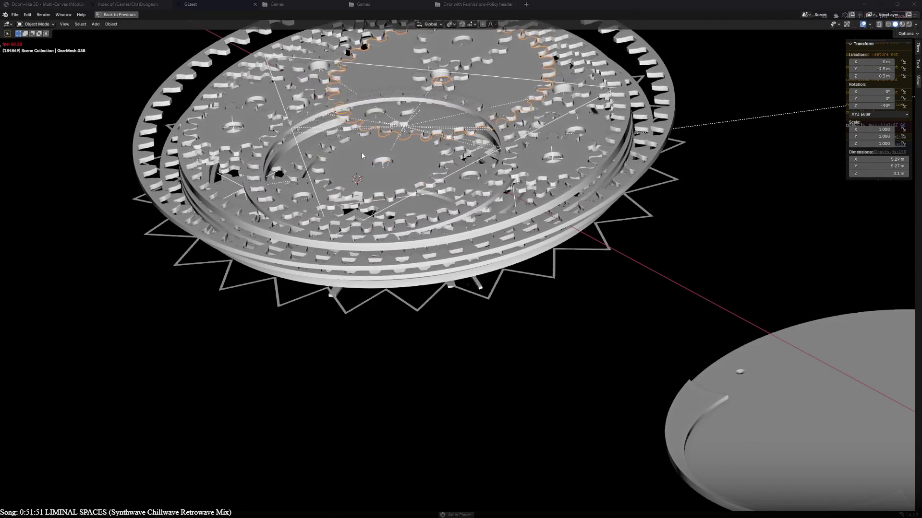
pyautogui.moveTo(361, 152); pyautogui.dragTo(403, 256, button='middle')
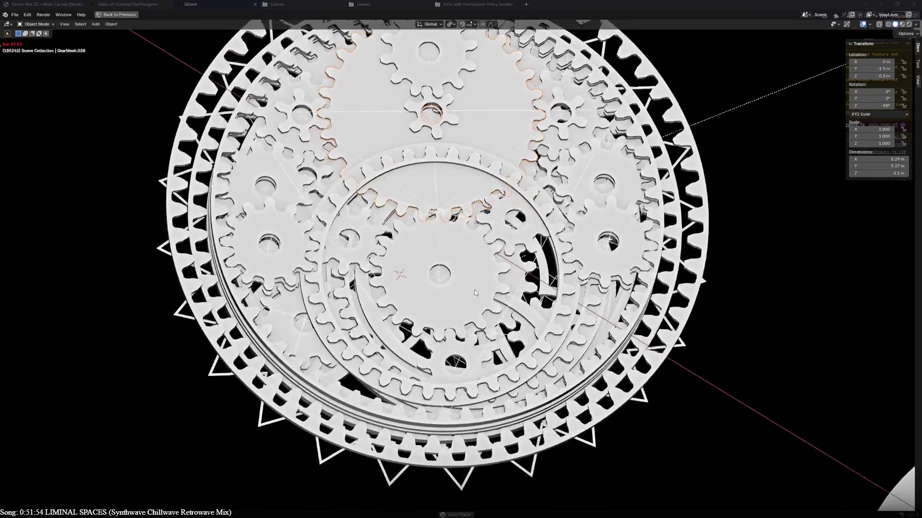
pyautogui.click(474, 289)
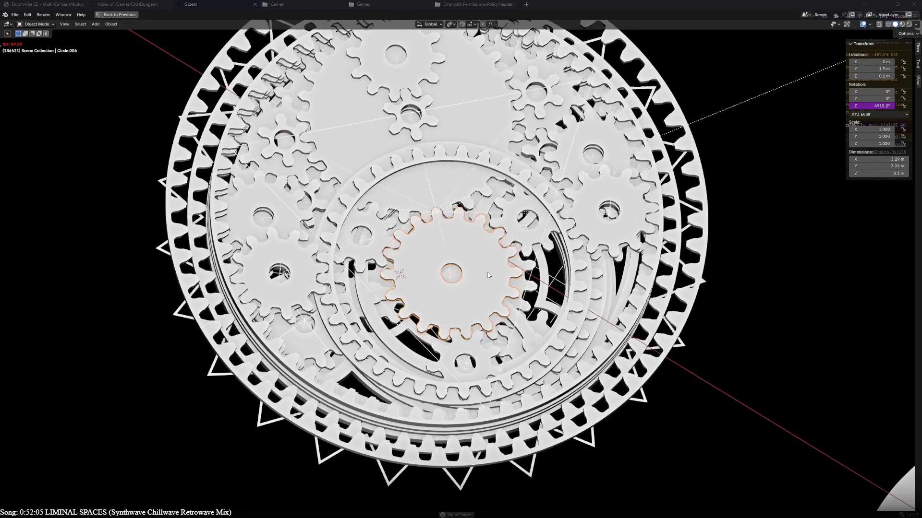
# Alternate between the ring gear, centre gear and Circle.007, ending on the assembly's back side
pyautogui.click(489, 277)
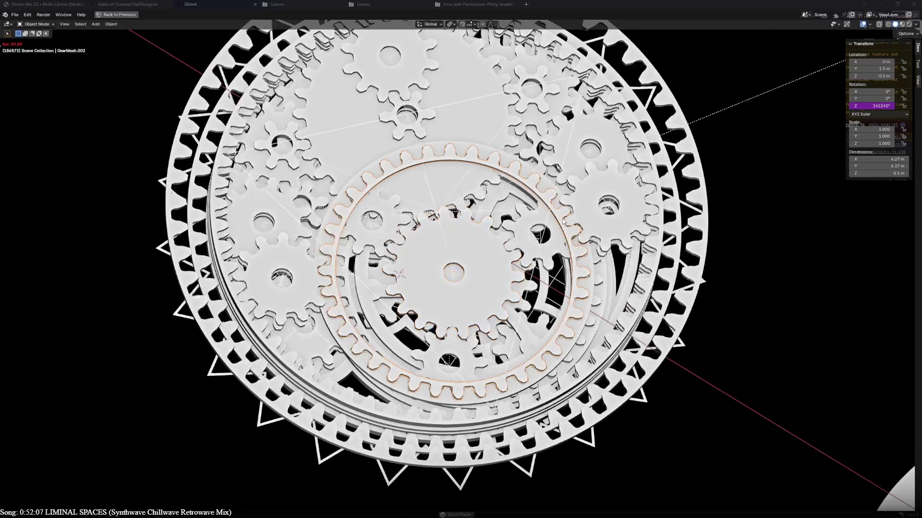
pyautogui.click(489, 284)
pyautogui.moveTo(489, 284); pyautogui.dragTo(462, 176, button='middle')
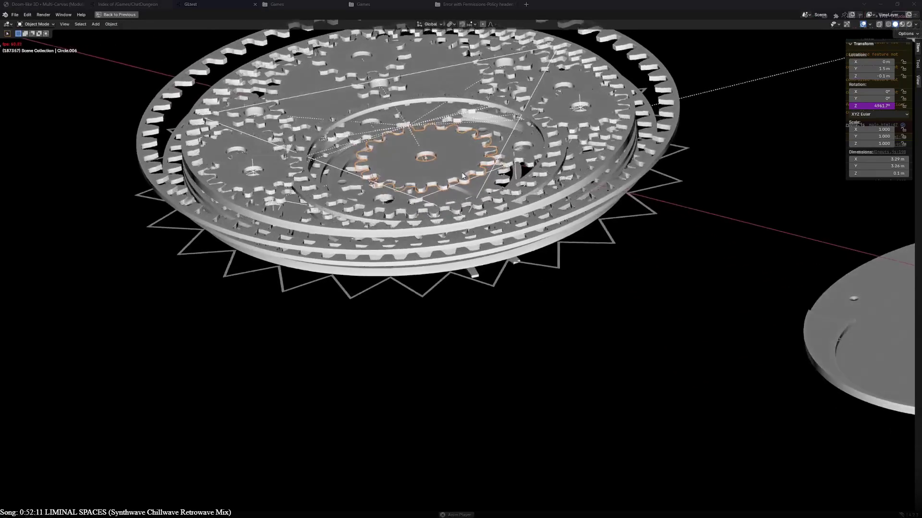
pyautogui.moveTo(463, 176); pyautogui.dragTo(376, 229, button='middle')
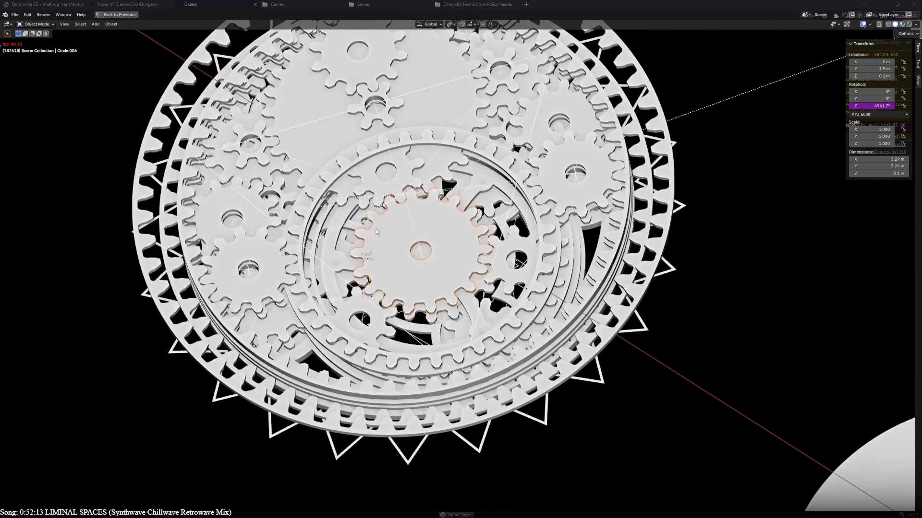
pyautogui.click(460, 200)
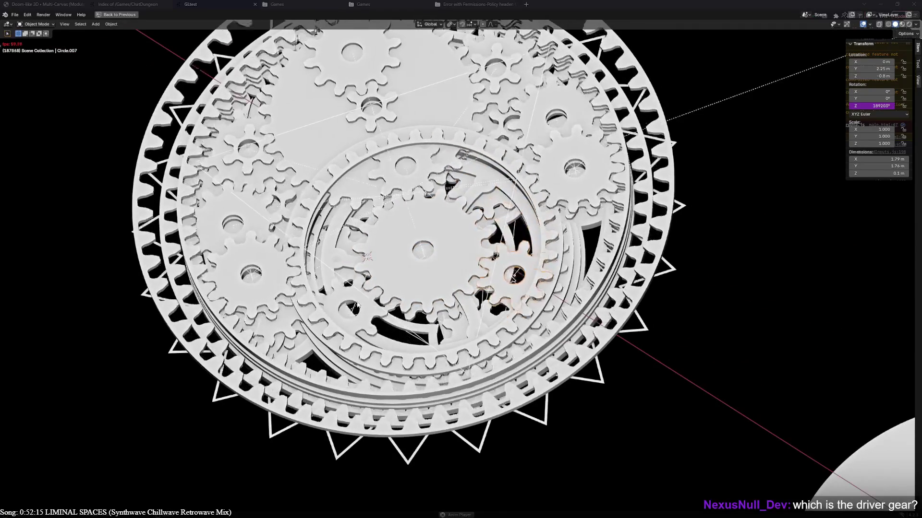
pyautogui.moveTo(626, 329)
pyautogui.mouseDown(button='middle')
pyautogui.moveTo(448, 270)
pyautogui.moveTo(491, 213)
pyautogui.moveTo(508, 311)
pyautogui.mouseUp(button='middle')
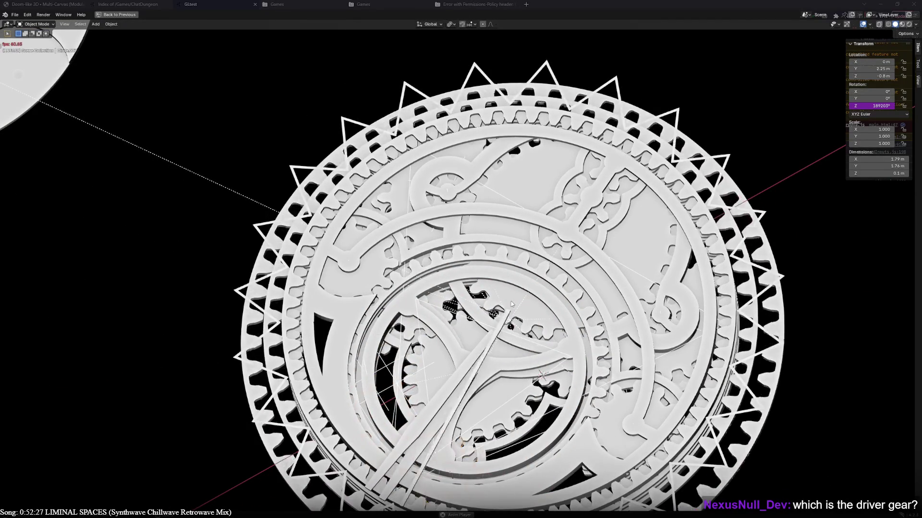
# View the disc's other side, restore the full editor layout and scrub the playhead far forward
pyautogui.moveTo(479, 261); pyautogui.dragTo(571, 252, button='middle')
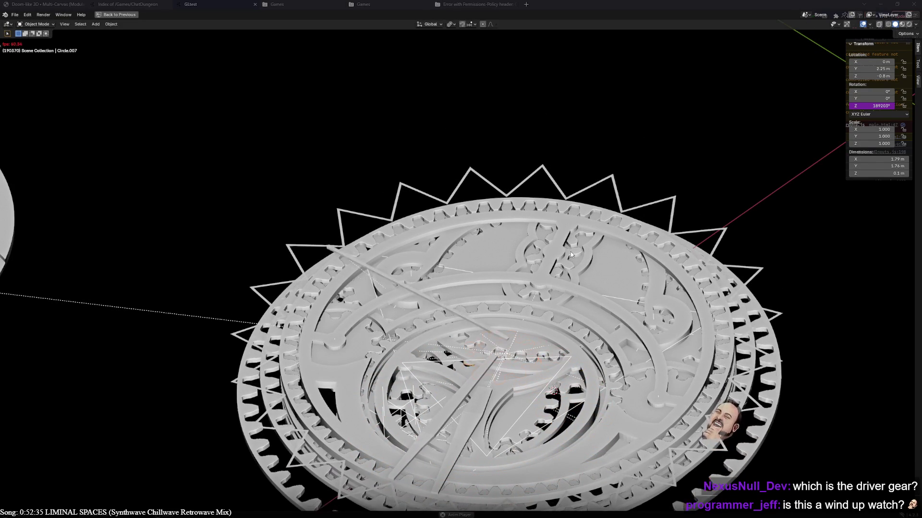
pyautogui.moveTo(346, 186); pyautogui.dragTo(373, 134, button='middle')
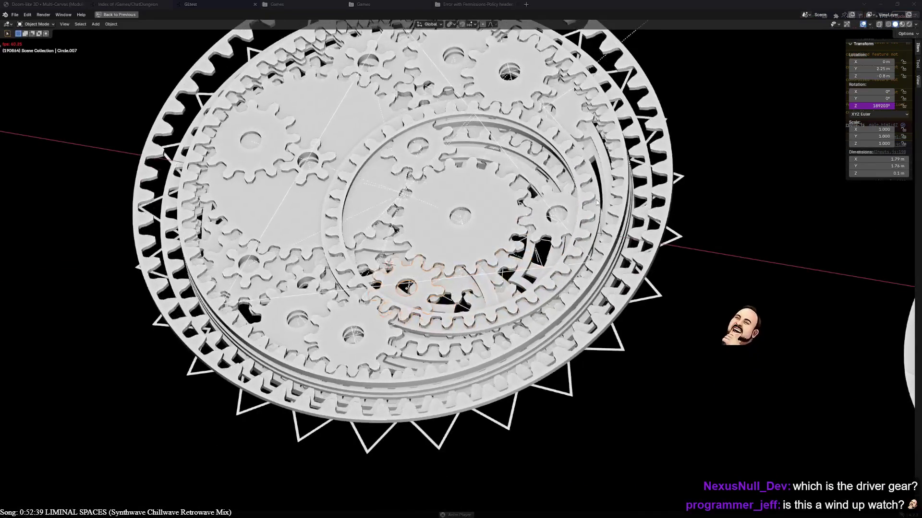
pyautogui.press('ctrl+KP_7')
pyautogui.scroll(-4, 338, 267)
pyautogui.moveTo(338, 238); pyautogui.dragTo(338, 267, button='middle')
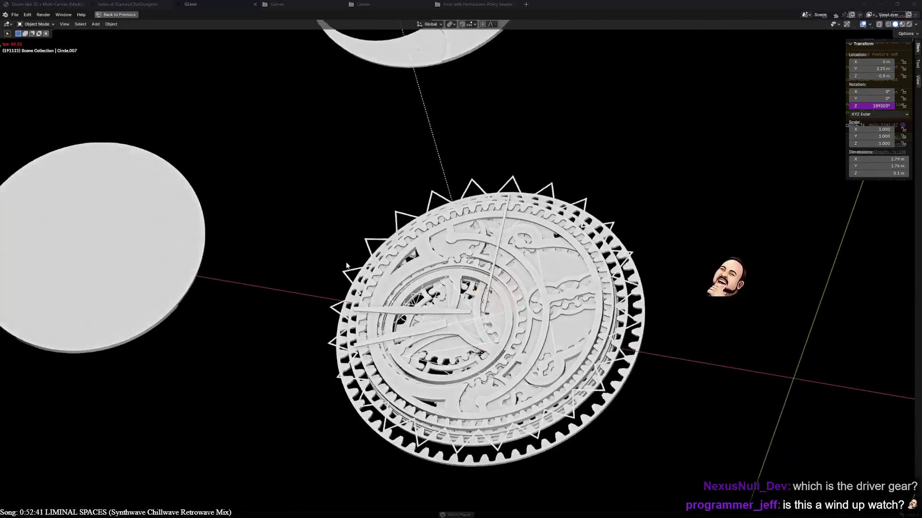
pyautogui.hotkey('ctrl', 'alt', 'space')
pyautogui.moveTo(245, 499); pyautogui.dragTo(507, 507)
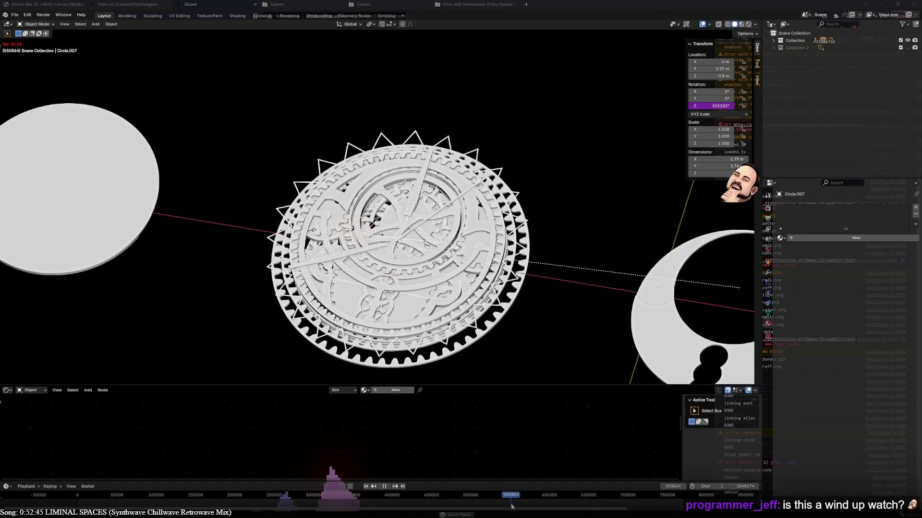
# Face the gear disc, rewind the playhead to a much earlier frame and maximize the 3D viewport
pyautogui.moveTo(302, 188)
pyautogui.mouseDown(button='middle')
pyautogui.moveTo(246, 108)
pyautogui.moveTo(260, 129)
pyautogui.mouseUp(button='middle')
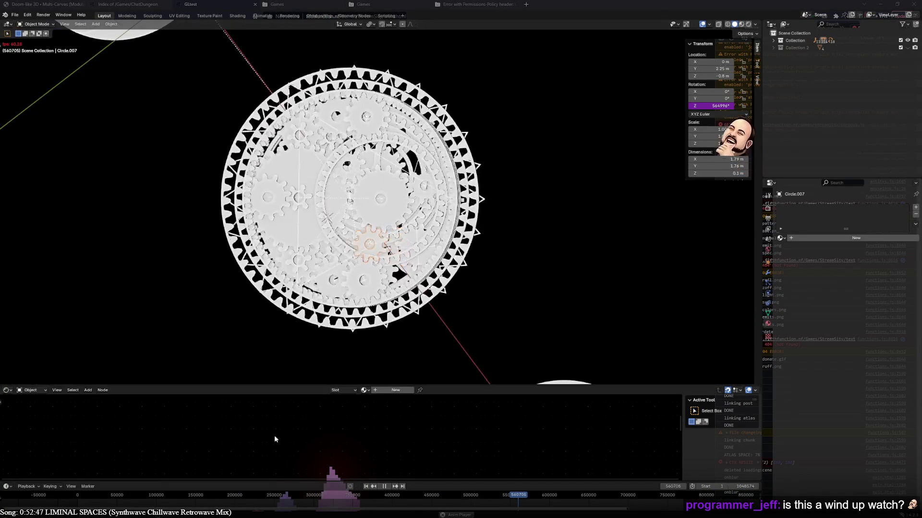
pyautogui.moveTo(509, 502); pyautogui.dragTo(443, 508)
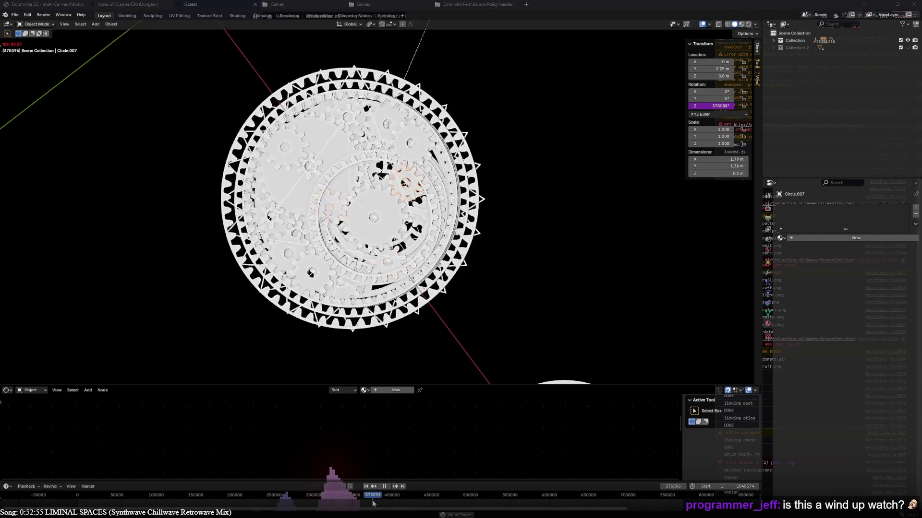
pyautogui.moveTo(353, 503); pyautogui.dragTo(116, 498)
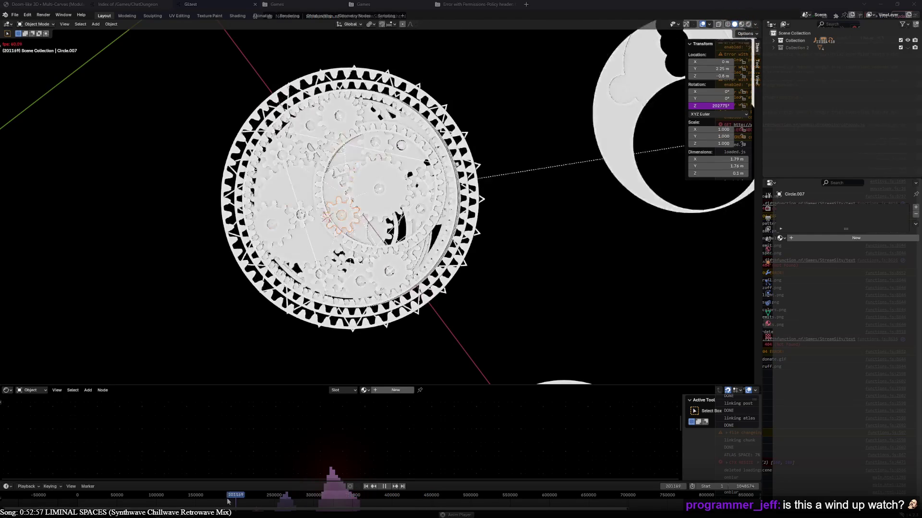
pyautogui.hotkey('ctrl', 'space')
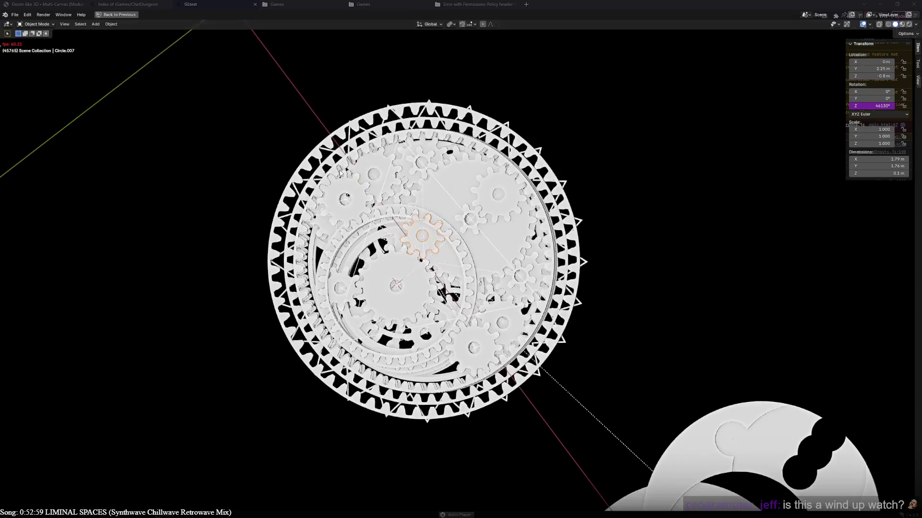
# Orbit edge-on, then switch to orthographic top view showing the labelled reference gears
pyautogui.moveTo(413, 310); pyautogui.dragTo(667, 289, button='middle')
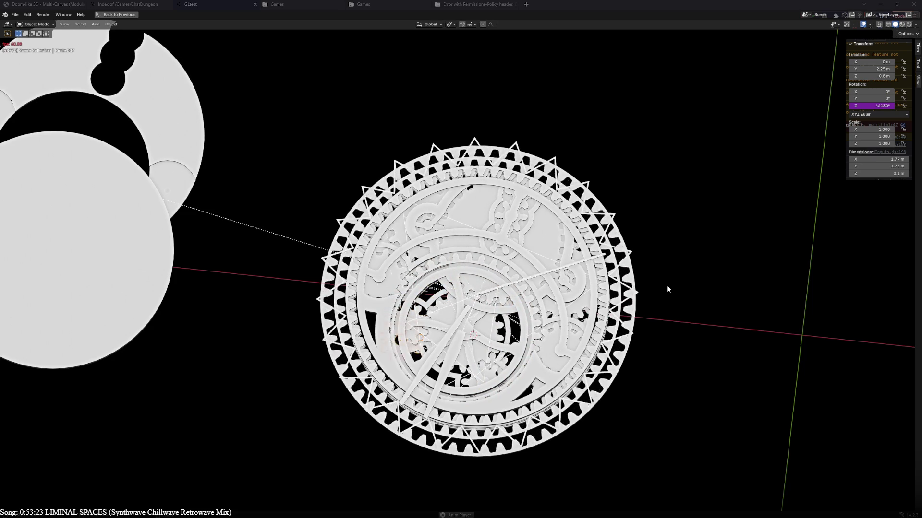
pyautogui.scroll(-6, 482, 350)
pyautogui.press('KP_7')
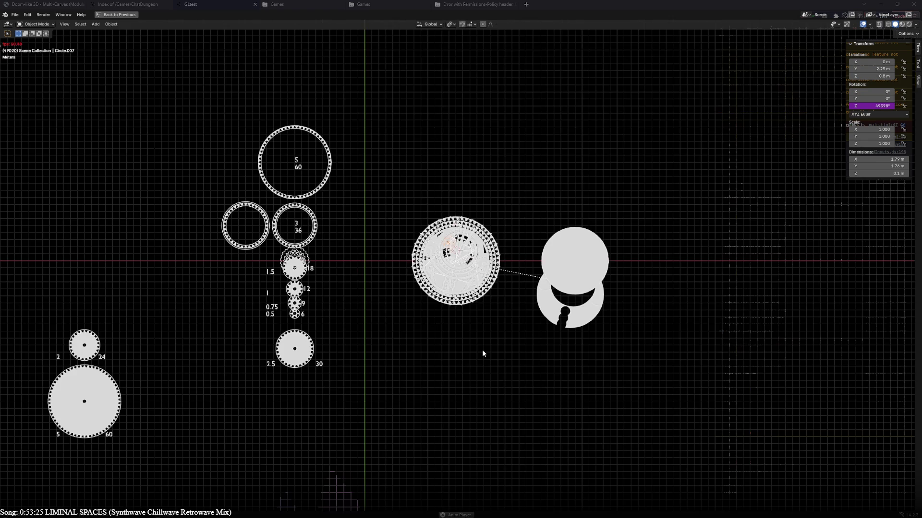
pyautogui.scroll(5, 483, 353)
# Pan to the reference gear column and scale the selected 60-tooth gear by 6
pyautogui.keyDown('shift'); pyautogui.moveTo(302, 370); pyautogui.dragTo(353, 364, button='middle'); pyautogui.keyUp('shift')
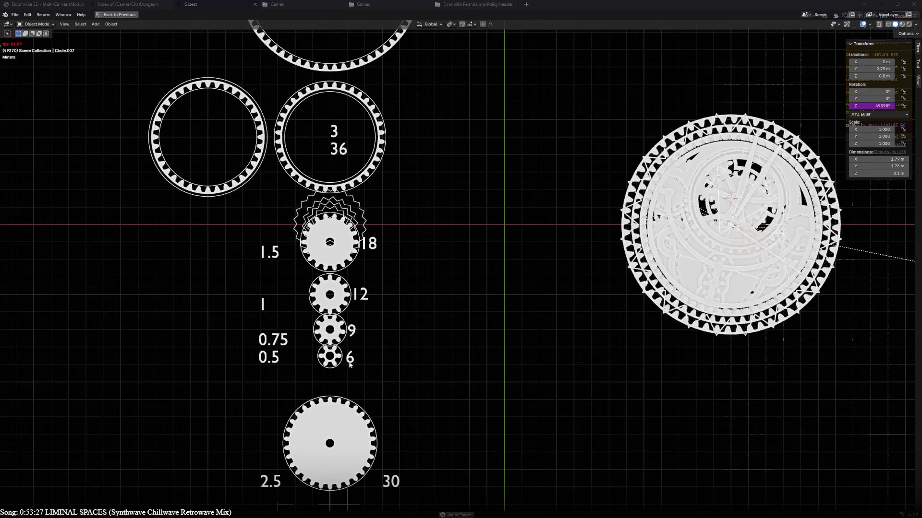
pyautogui.keyDown('shift'); pyautogui.scroll(5, 451, 272); pyautogui.keyUp('shift')
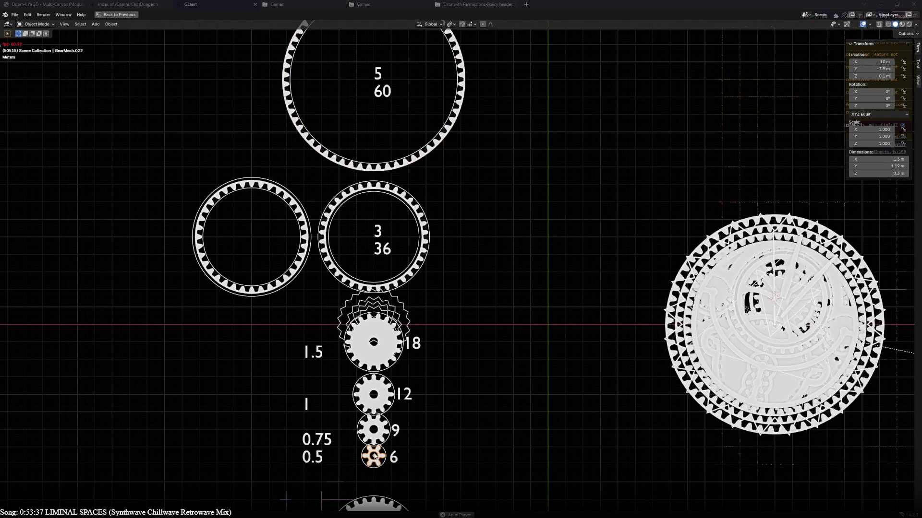
pyautogui.scroll(-2, 450, 255)
pyautogui.click(444, 189)
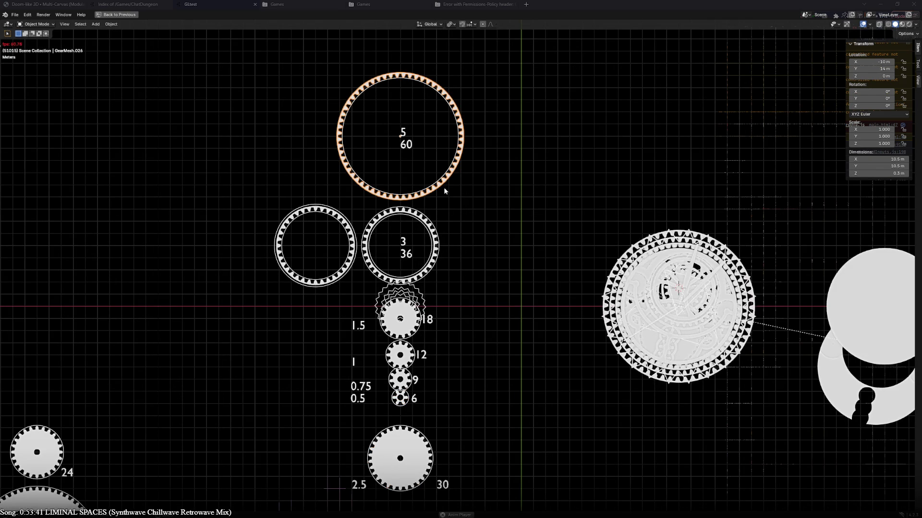
pyautogui.click(402, 400)
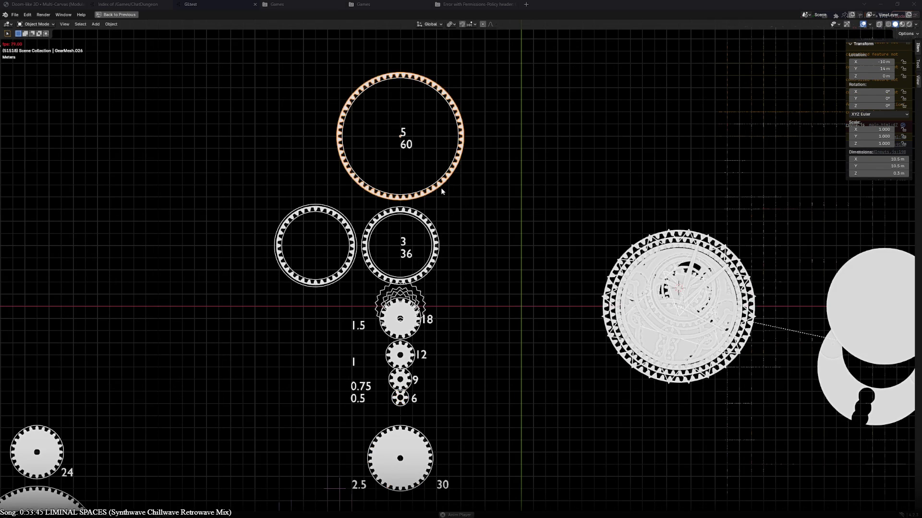
pyautogui.write('s6')
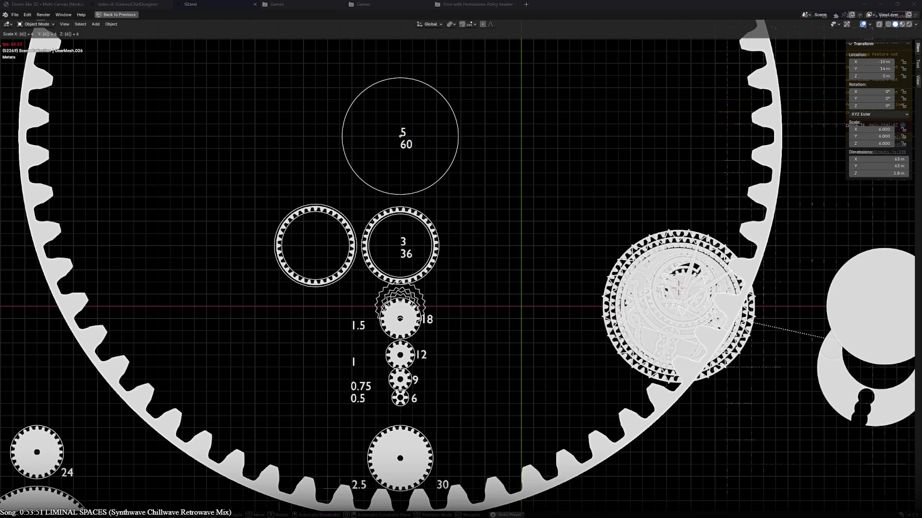
# Cancel the 60-tooth gear's enlargement and pan the small reference gears into view
pyautogui.press('Escape')
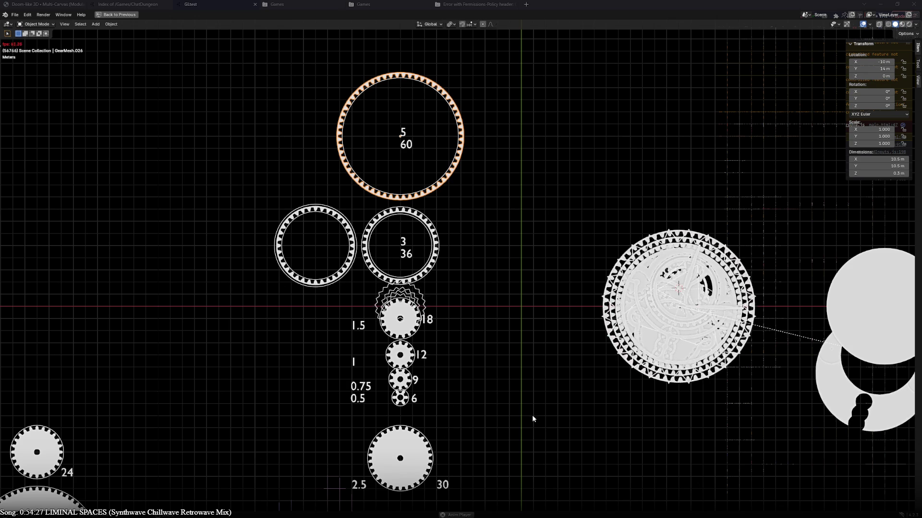
pyautogui.scroll(3, 540, 425)
pyautogui.keyDown('shift'); pyautogui.moveTo(549, 435); pyautogui.dragTo(373, 358, button='middle'); pyautogui.keyUp('shift')
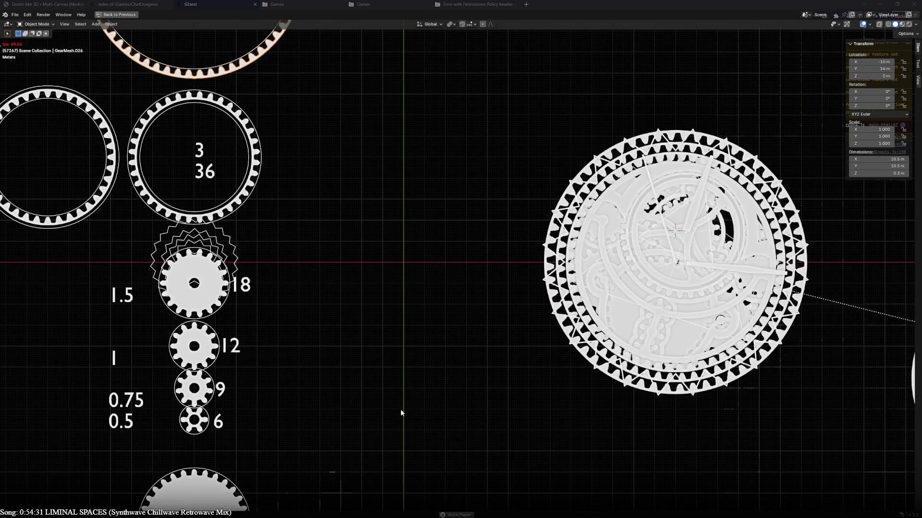
# Isolate a small compound gear from the clockwork in Local View to examine its teeth
pyautogui.click(719, 329)
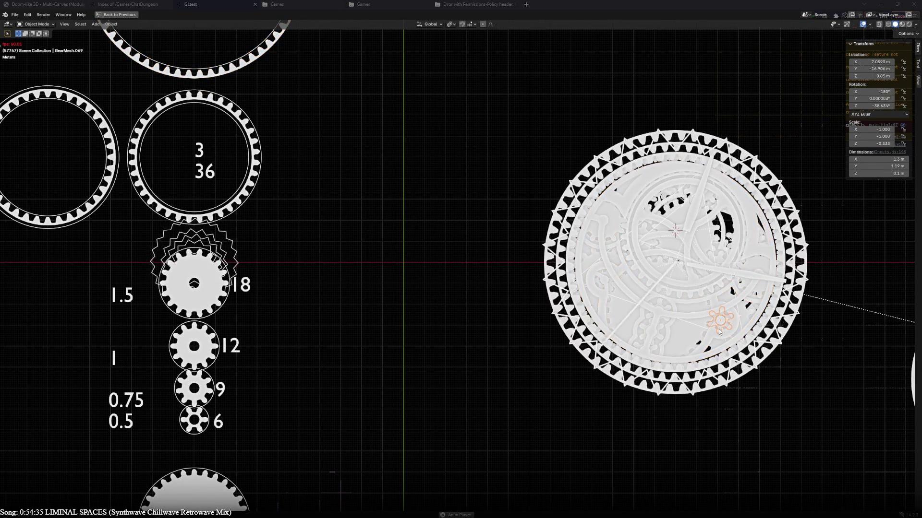
pyautogui.press('KP_Divide')
pyautogui.press('KP_Divide')
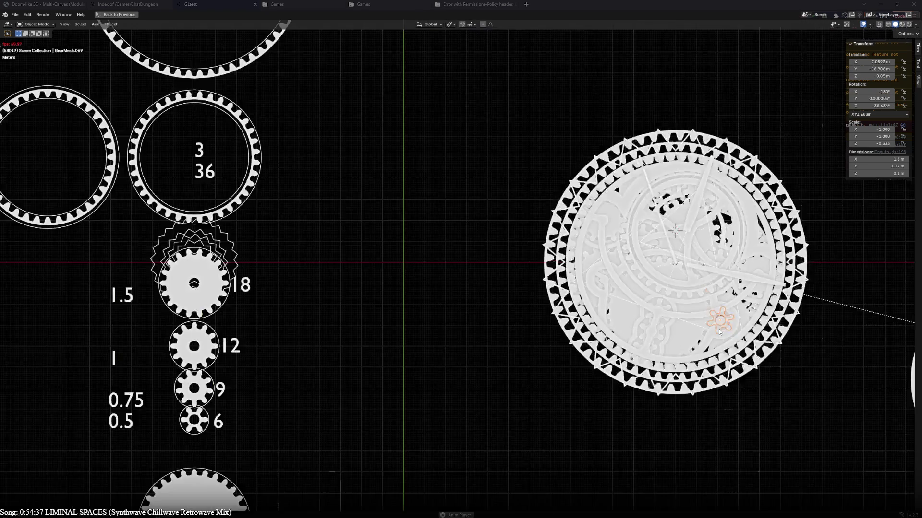
pyautogui.scroll(2, 719, 330)
pyautogui.scroll(3, 712, 333)
pyautogui.scroll(3, 712, 333)
pyautogui.scroll(2, 509, 307)
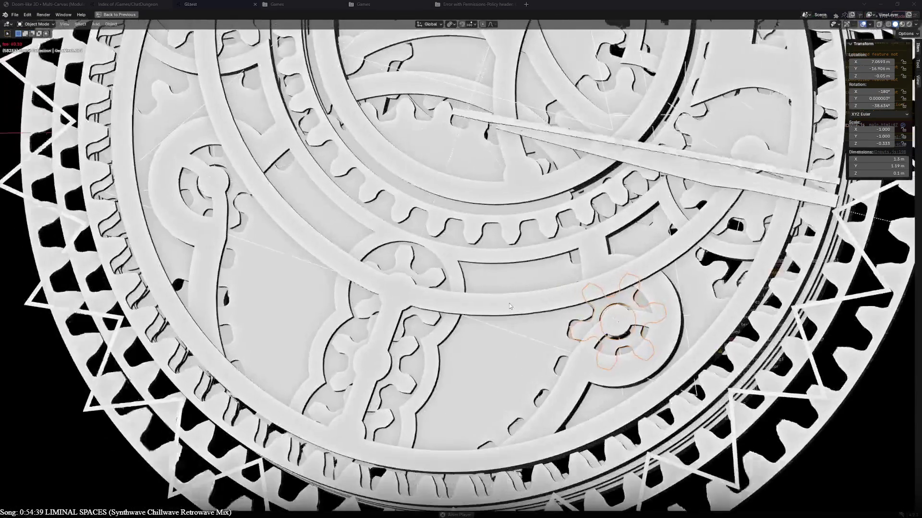
pyautogui.press('KP_Divide')
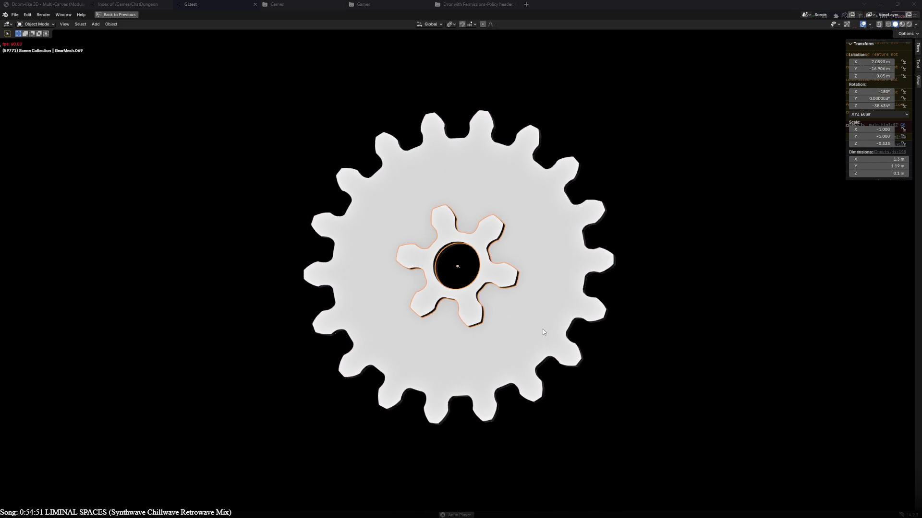
# Exit Local View to show the whole clockwork scene again
pyautogui.press('KP_Divide')
pyautogui.scroll(-7, 542, 328)
pyautogui.scroll(-5, 519, 320)
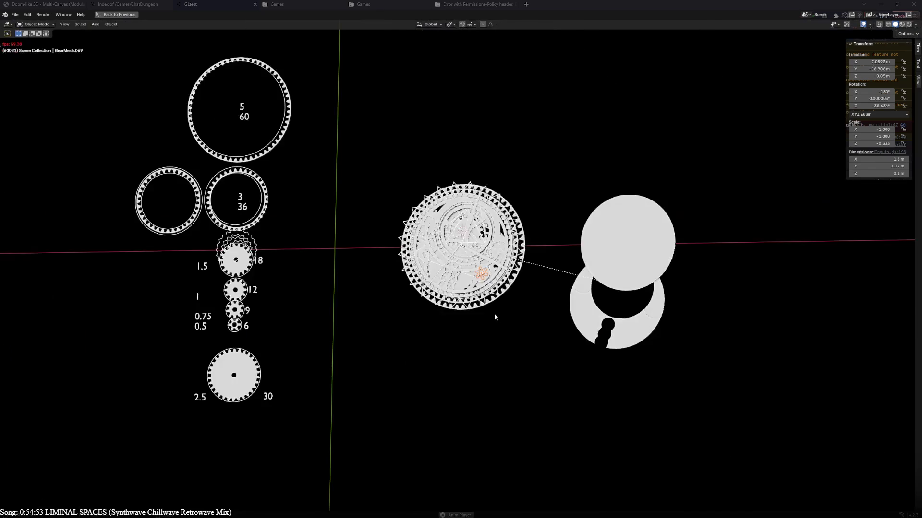
pyautogui.scroll(1, 496, 315)
pyautogui.scroll(1, 495, 314)
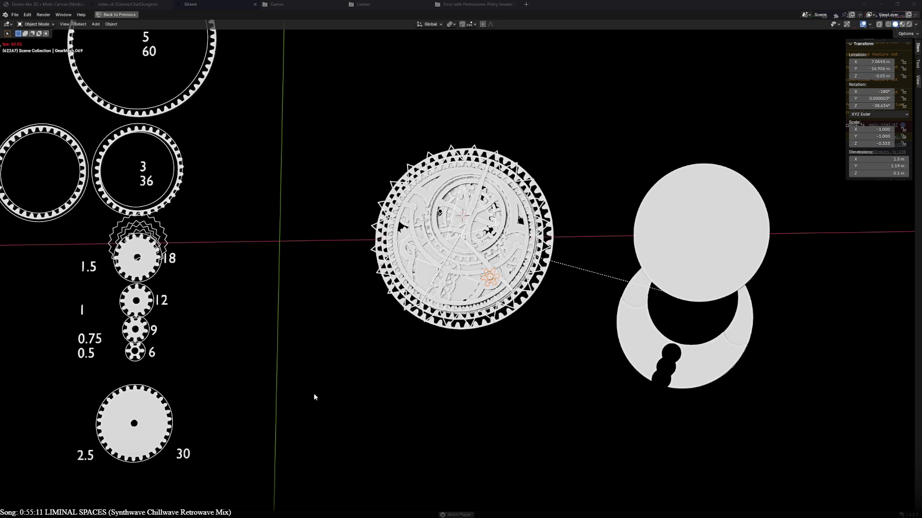
pyautogui.scroll(-2, 309, 380)
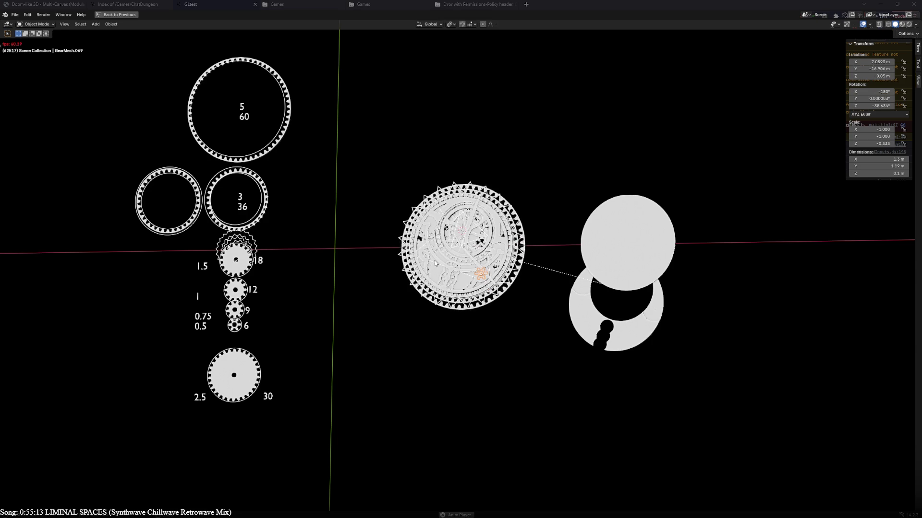
pyautogui.scroll(5, 436, 264)
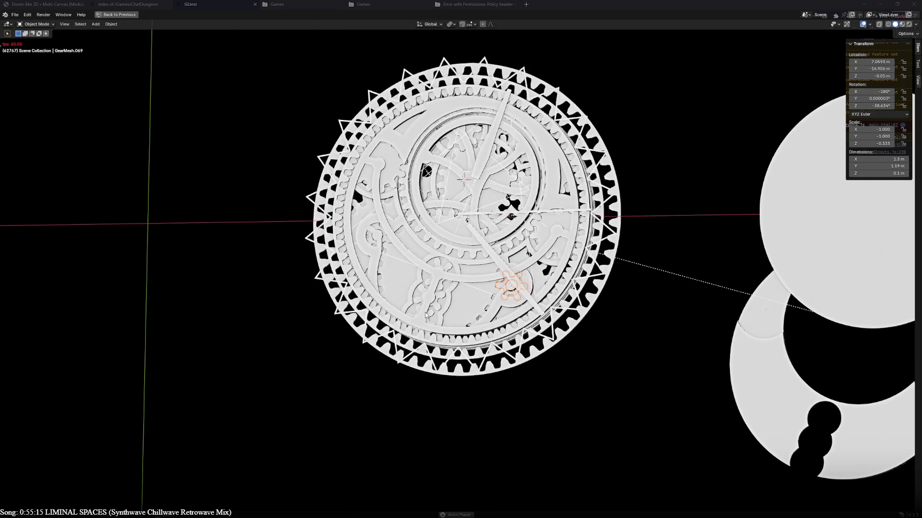
# Select the outer gear ring, look down on the disc's face and restore the full Layout workspace
pyautogui.moveTo(427, 314); pyautogui.dragTo(461, 274, button='middle')
pyautogui.scroll(3, 464, 268)
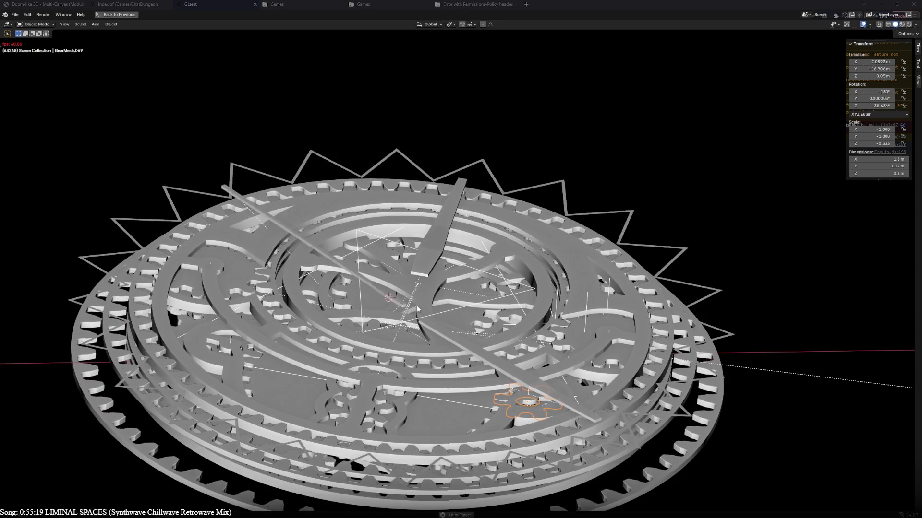
pyautogui.moveTo(418, 294); pyautogui.dragTo(522, 318, button='middle')
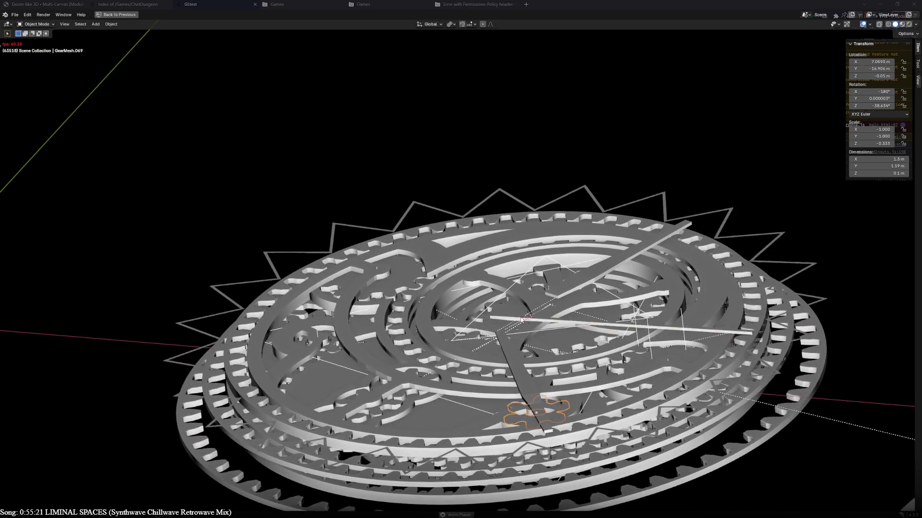
pyautogui.click(179, 427)
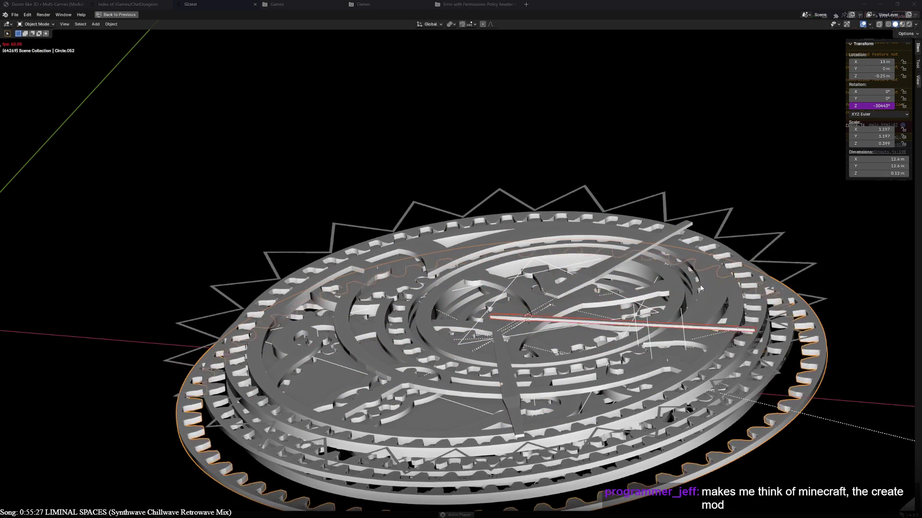
pyautogui.moveTo(677, 280); pyautogui.dragTo(457, 336, button='middle')
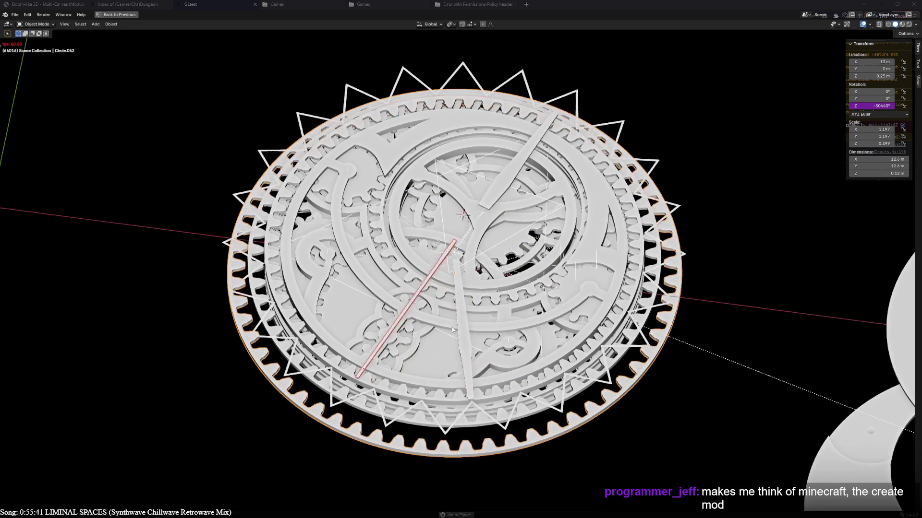
pyautogui.scroll(4, 466, 356)
pyautogui.moveTo(459, 392)
pyautogui.mouseDown(button='middle')
pyautogui.moveTo(467, 131)
pyautogui.moveTo(424, 324)
pyautogui.mouseUp(button='middle')
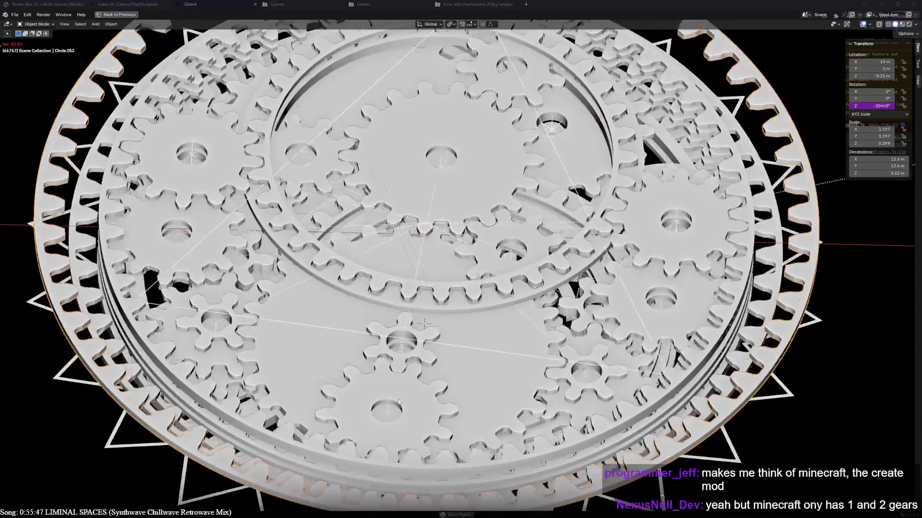
pyautogui.scroll(-3, 409, 385)
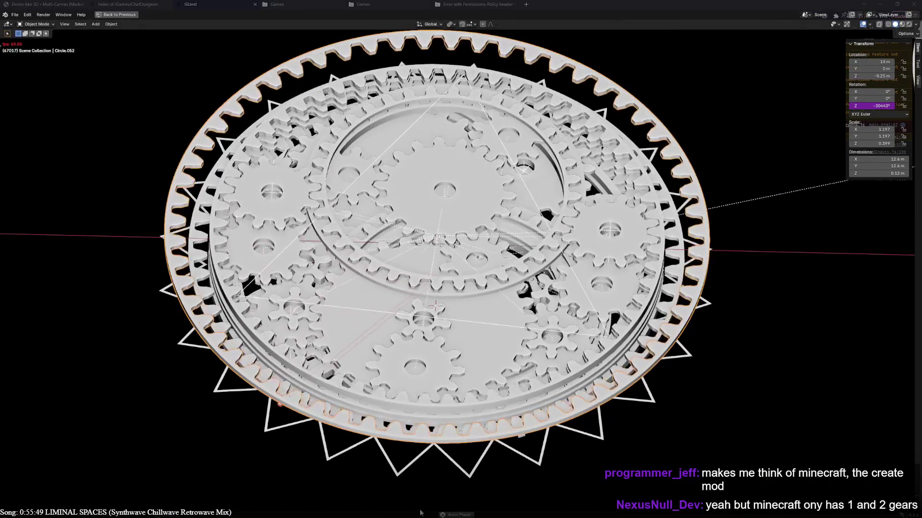
pyautogui.hotkey('ctrl', 'space')
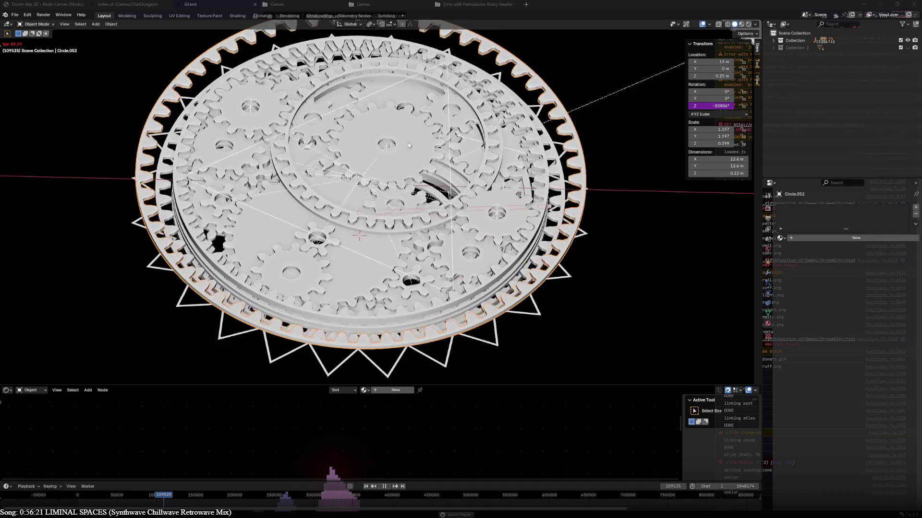
pyautogui.moveTo(417, 127); pyautogui.dragTo(417, 170, button='middle')
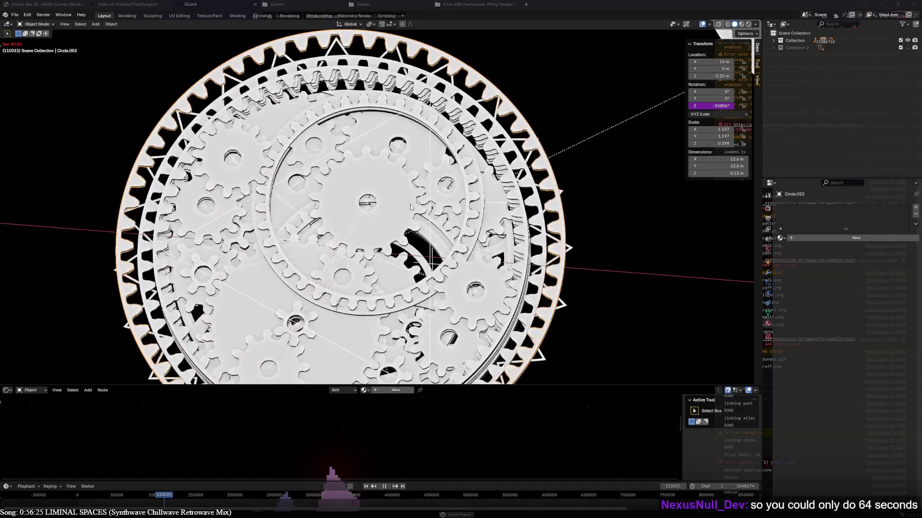
pyautogui.moveTo(416, 172); pyautogui.dragTo(414, 188, button='middle')
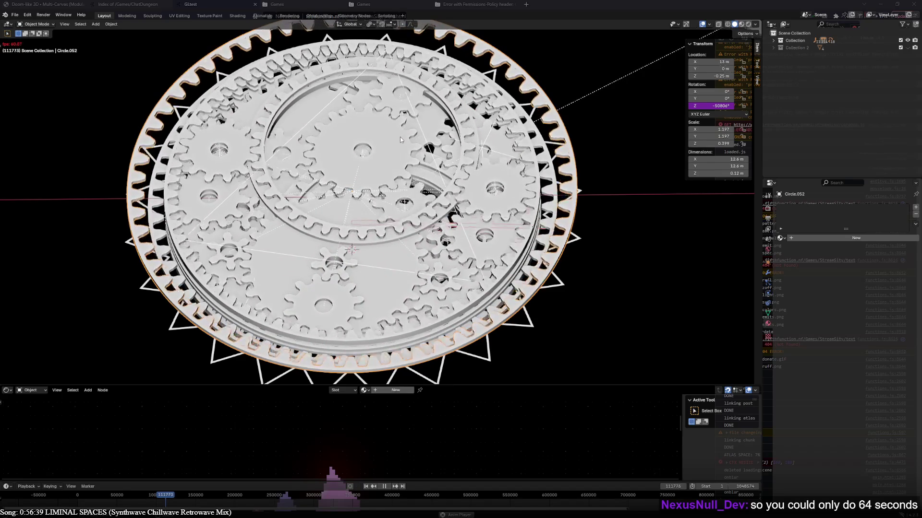
pyautogui.scroll(8, 374, 210)
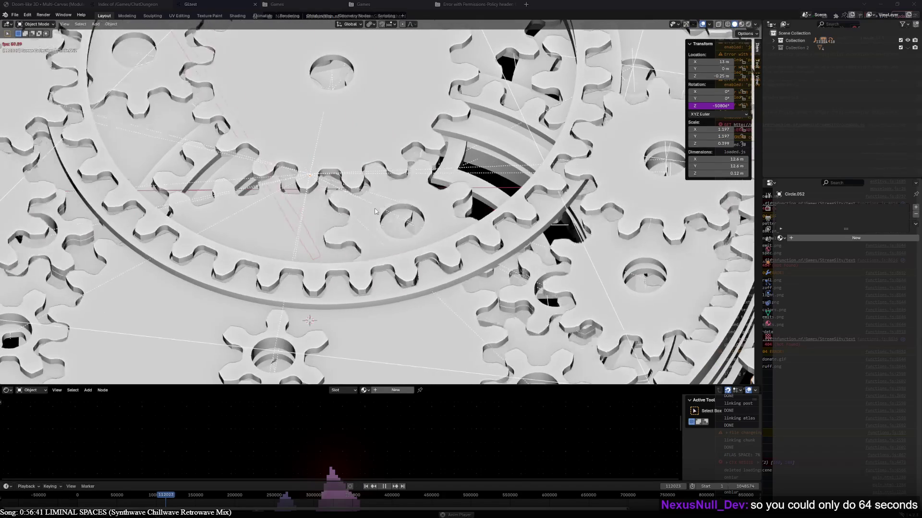
pyautogui.moveTo(374, 211)
pyautogui.mouseDown(button='middle')
pyautogui.moveTo(331, 195)
pyautogui.moveTo(261, 249)
pyautogui.moveTo(302, 117)
pyautogui.moveTo(228, 117)
pyautogui.moveTo(387, 129)
pyautogui.moveTo(463, 72)
pyautogui.moveTo(499, 70)
pyautogui.moveTo(545, 154)
pyautogui.mouseUp(button='middle')
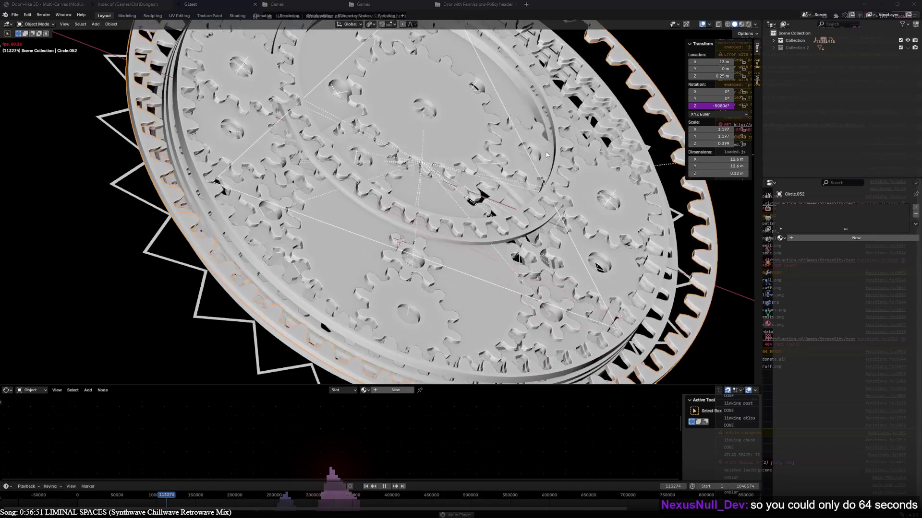
pyautogui.moveTo(546, 154)
pyautogui.mouseDown(button='middle')
pyautogui.moveTo(515, 204)
pyautogui.moveTo(614, 220)
pyautogui.moveTo(364, 134)
pyautogui.mouseUp(button='middle')
pyautogui.click(364, 134)
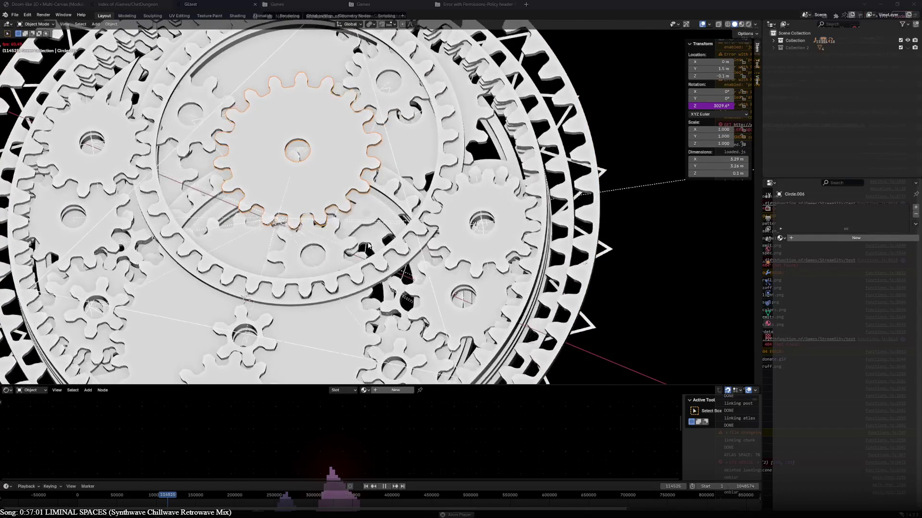
pyautogui.scroll(-6, 368, 242)
# Orbit around the whole clockwork assembly from tilted to top-down, ending in top orthographic view
pyautogui.moveTo(368, 243)
pyautogui.mouseDown(button='middle')
pyautogui.moveTo(345, 229)
pyautogui.moveTo(405, 296)
pyautogui.mouseUp(button='middle')
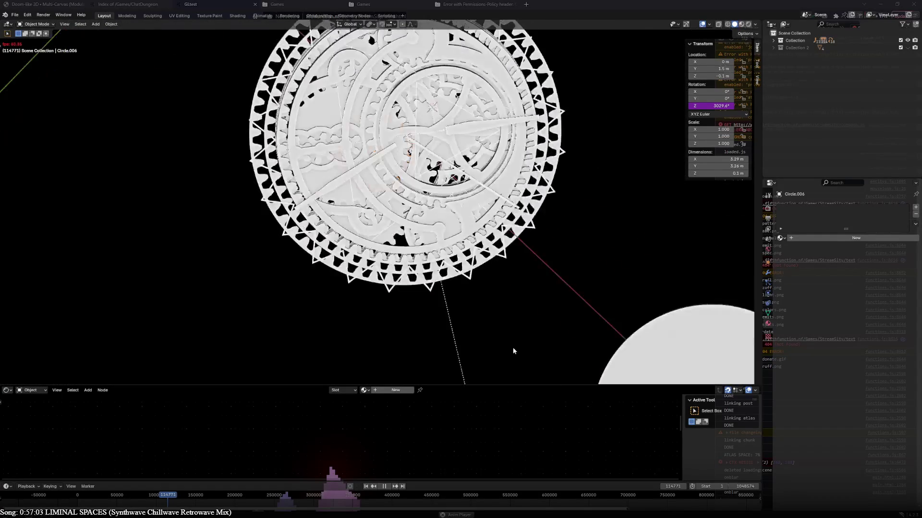
pyautogui.scroll(2, 405, 296)
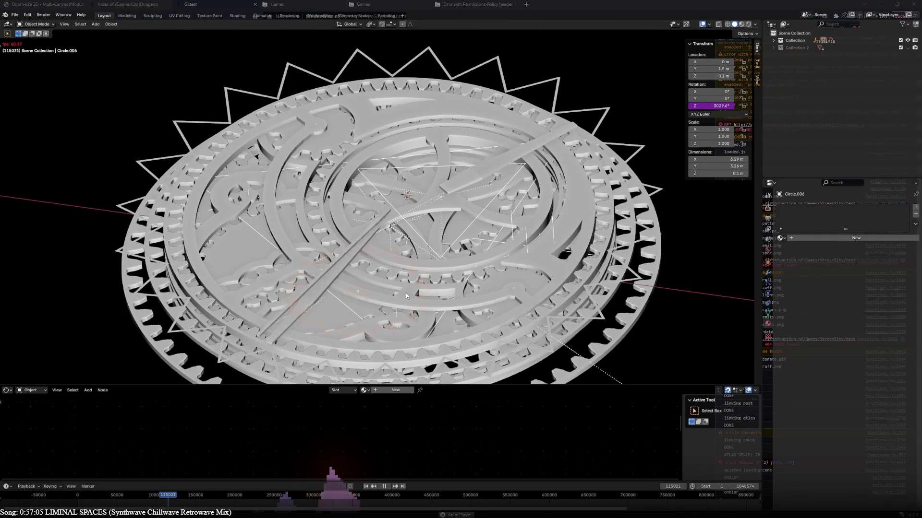
pyautogui.moveTo(405, 294); pyautogui.dragTo(361, 269, button='middle')
pyautogui.scroll(-1, 360, 269)
pyautogui.moveTo(404, 66)
pyautogui.mouseDown(button='middle')
pyautogui.moveTo(305, 318)
pyautogui.moveTo(413, 328)
pyautogui.mouseUp(button='middle')
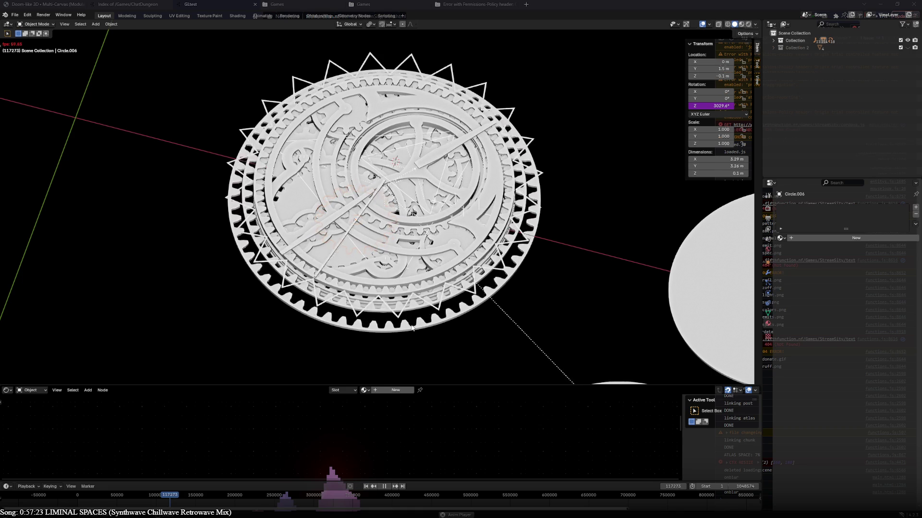
pyautogui.press('KP_7')
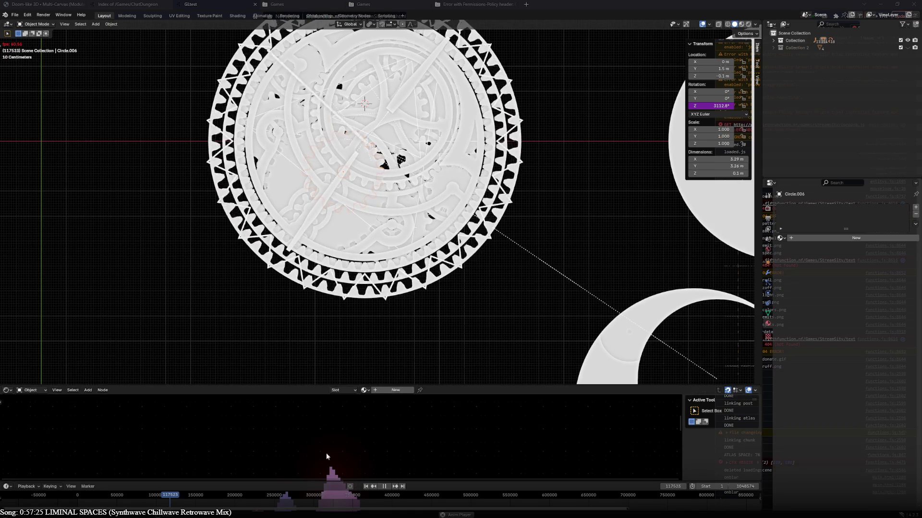
# Jump playback near the timeline start and frame the view on the selected gear
pyautogui.click(80, 495)
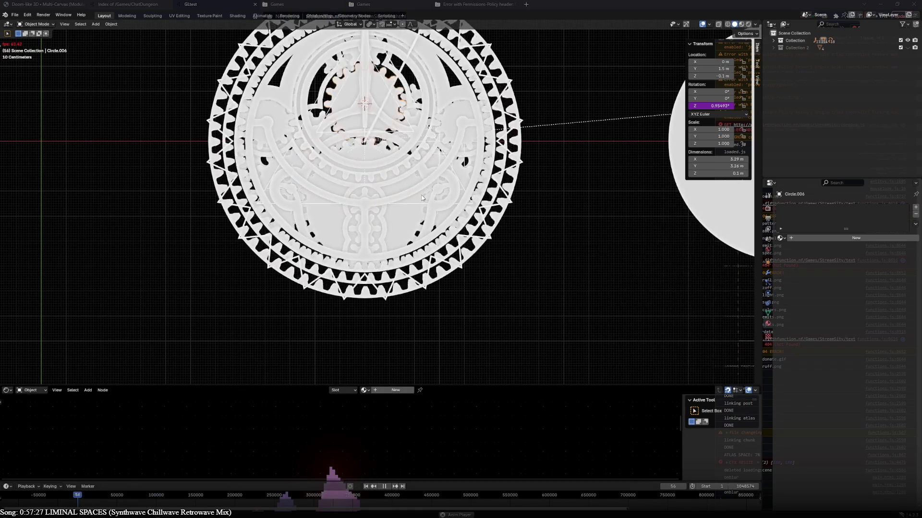
pyautogui.press('KP_Decimal')
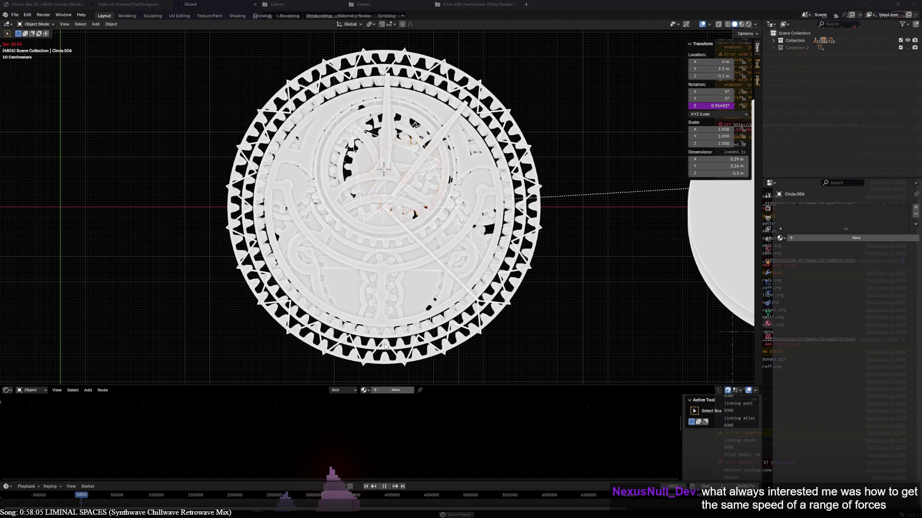
pyautogui.scroll(4, 434, 283)
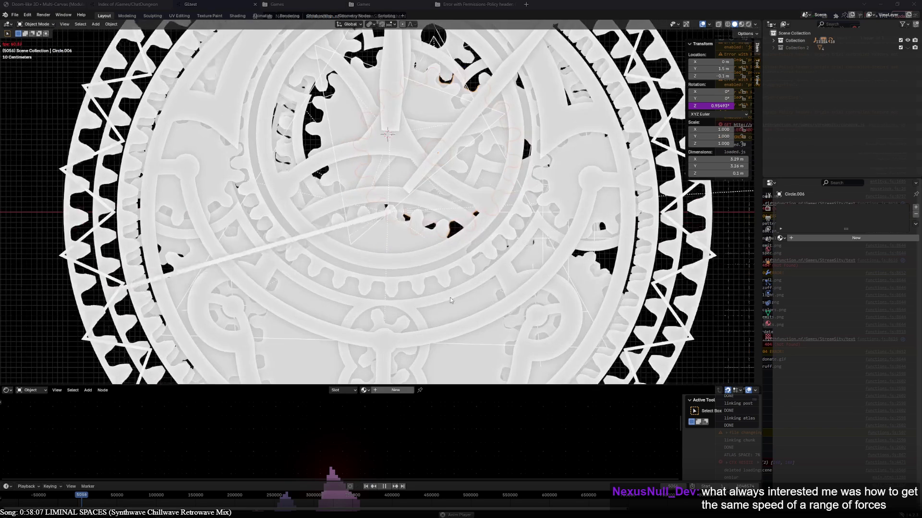
# Isolate GearMesh.067 in Local View and pan along its teeth
pyautogui.click(470, 302)
pyautogui.press('KP_Divide')
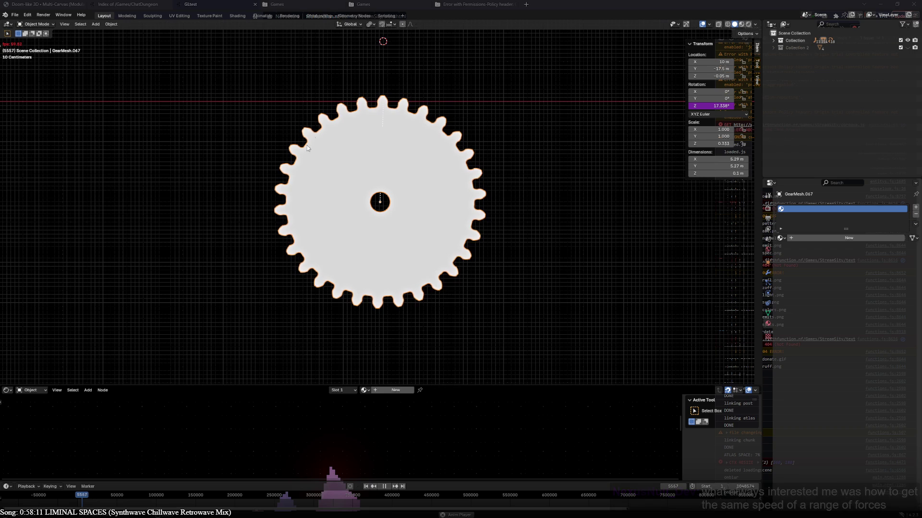
pyautogui.scroll(4, 484, 276)
pyautogui.scroll(3, 483, 276)
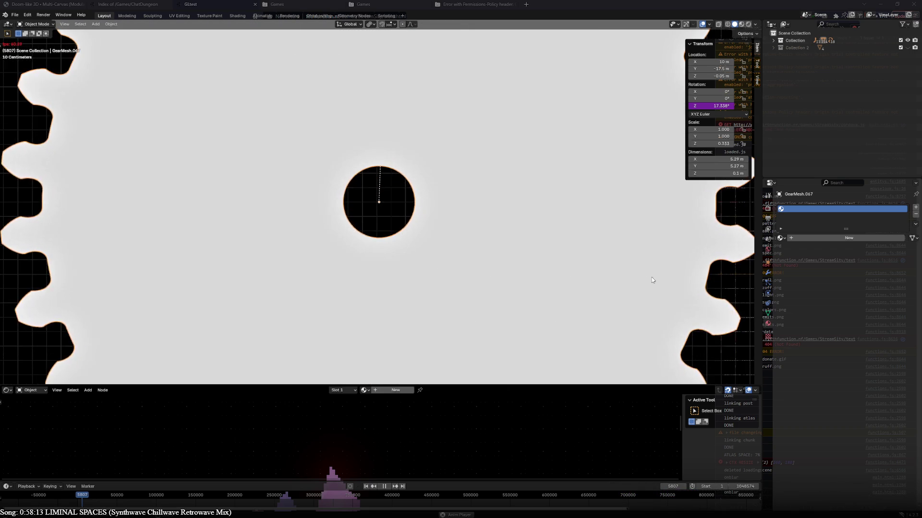
pyautogui.keyDown('shift'); pyautogui.moveTo(621, 275); pyautogui.dragTo(263, 226, button='middle'); pyautogui.keyUp('shift')
pyautogui.scroll(5, 262, 226)
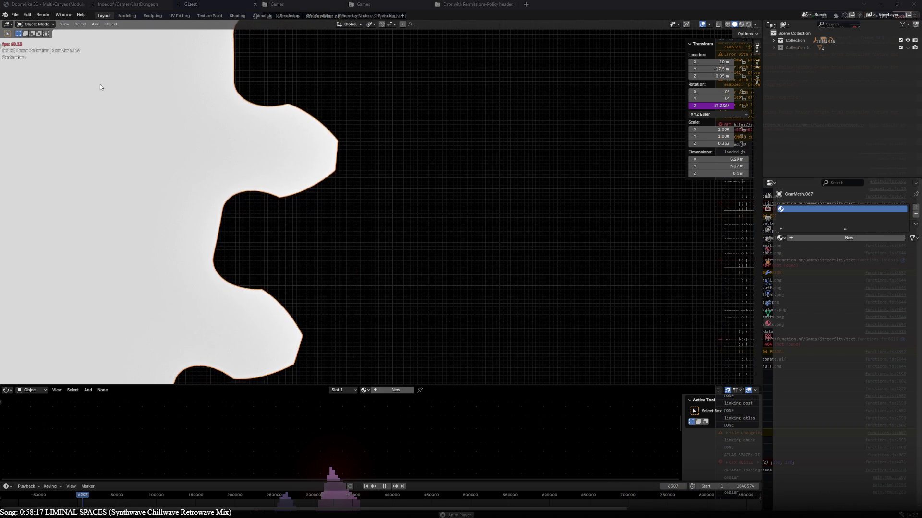
pyautogui.scroll(-4, 239, 269)
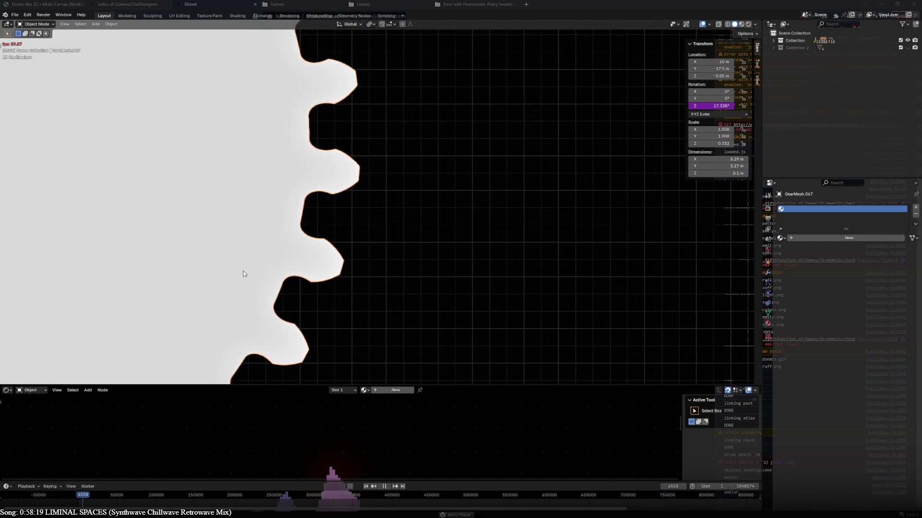
pyautogui.scroll(-1, 243, 270)
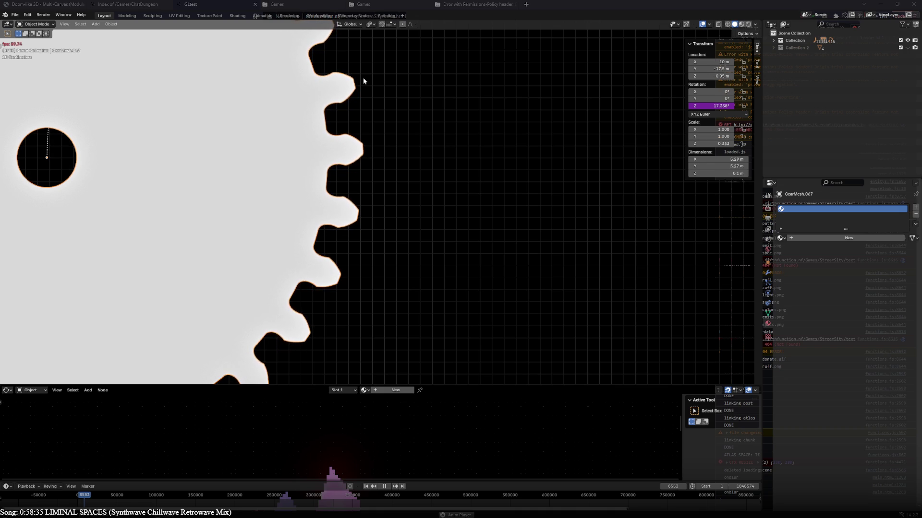
pyautogui.scroll(-3, 388, 92)
pyautogui.scroll(-2, 432, 256)
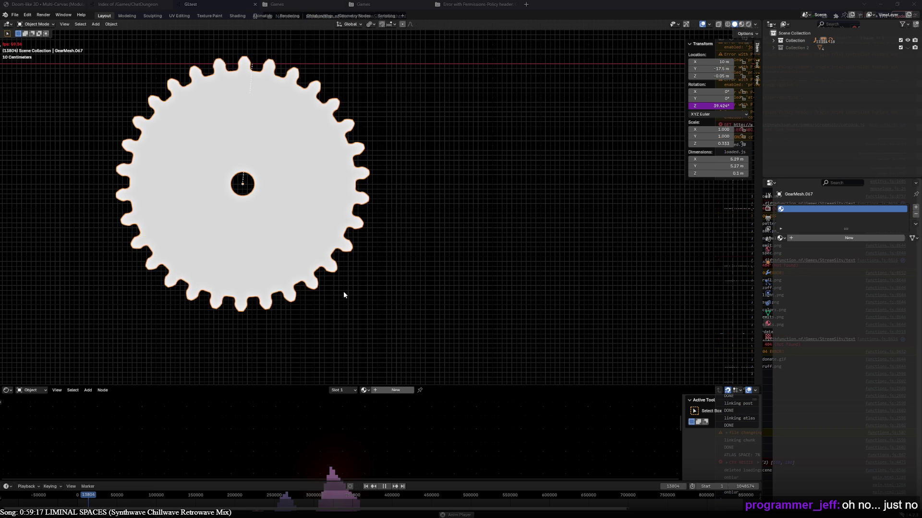
pyautogui.scroll(5, 324, 239)
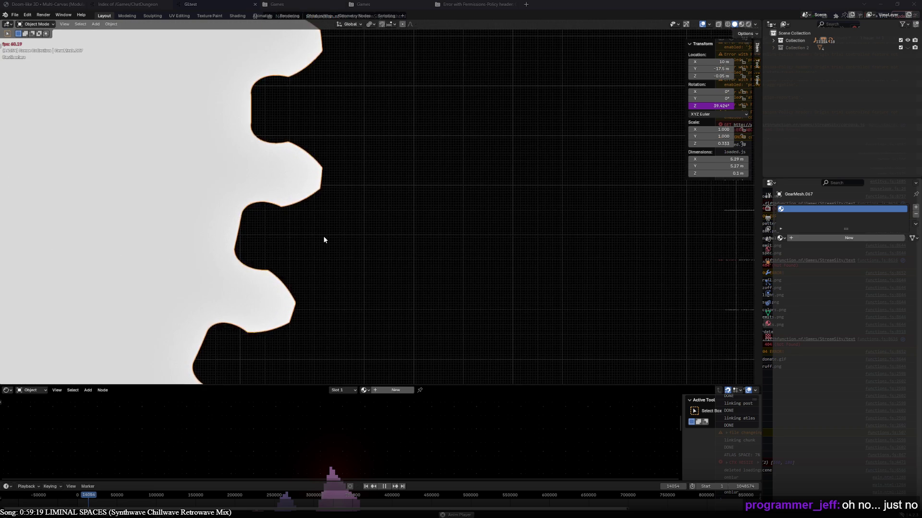
pyautogui.scroll(-3, 324, 240)
pyautogui.scroll(-2, 324, 239)
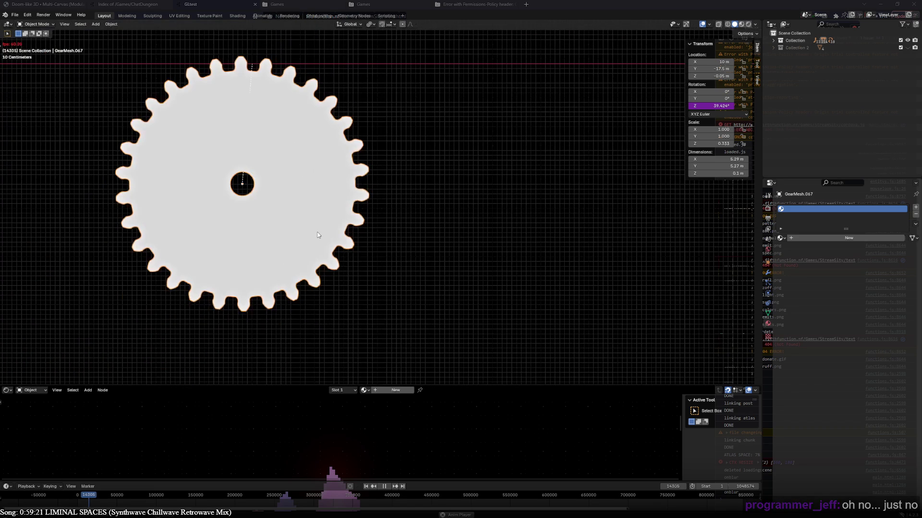